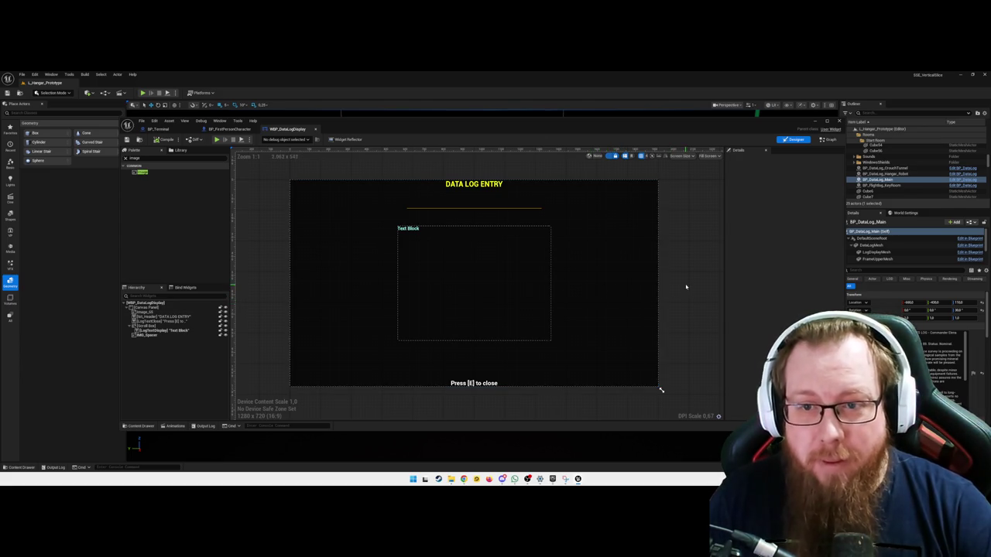
Filter the Palette with 't' so the Text widget is listed
left_click(642, 293)
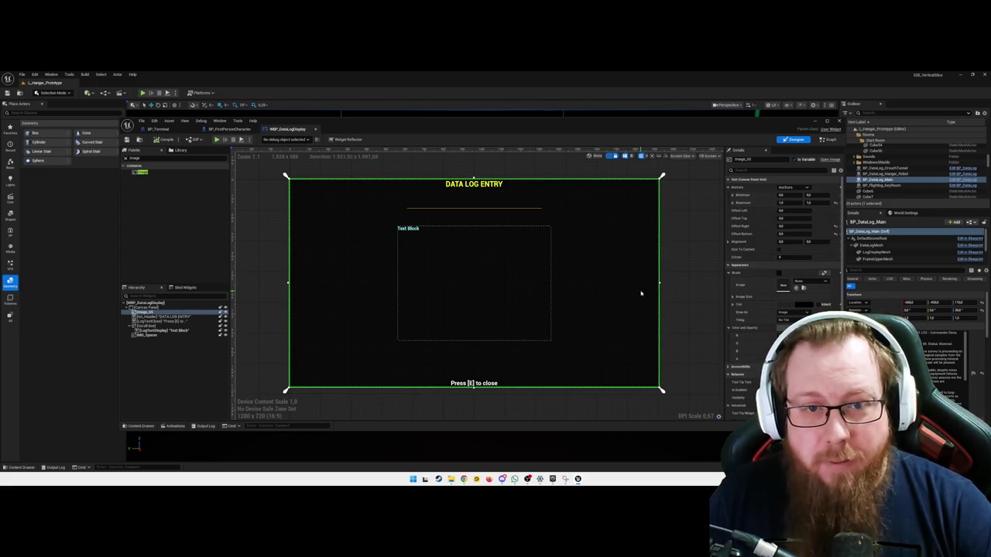
left_click(701, 290)
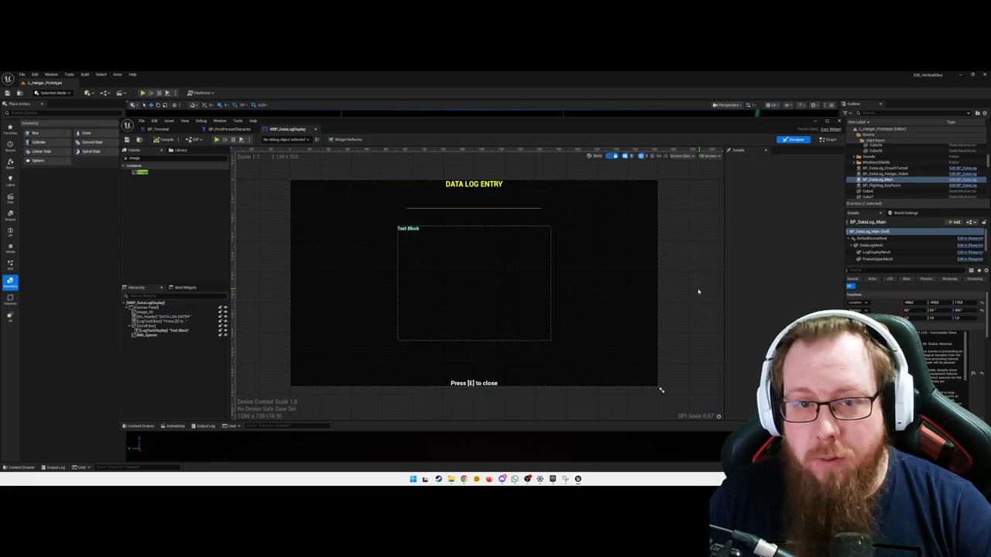
double_click(151, 157)
type("text")
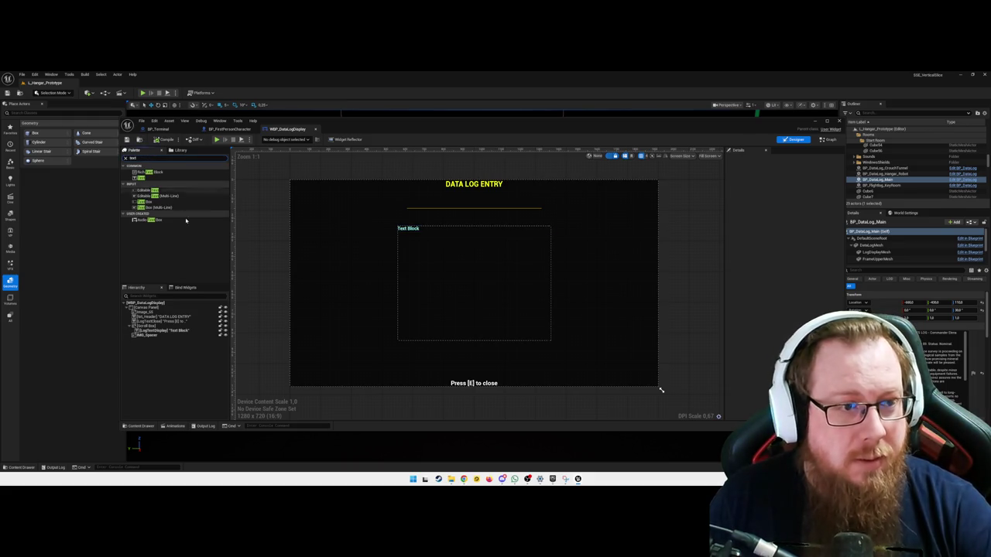
Place a new Text widget above the log text and name it txt_Author
mouse_move(150, 179)
left_mouse_down()
mouse_move(417, 221)
mouse_move(403, 223)
left_mouse_up()
type("Txt_Author")
key("Return")
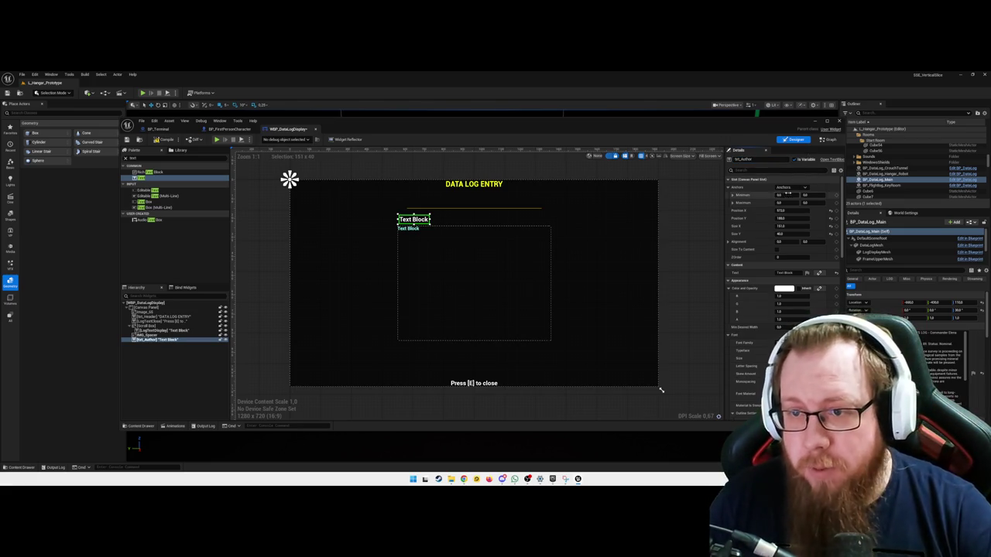
Anchor txt_Author to the centre with Position X -308 and an adjusted Y
left_click(793, 188)
left_click(806, 223)
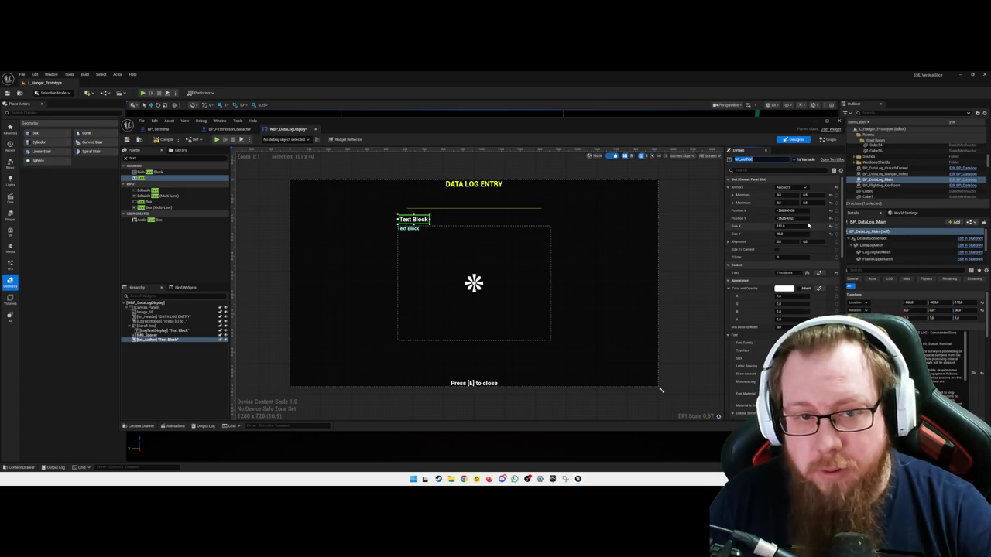
left_click(786, 210)
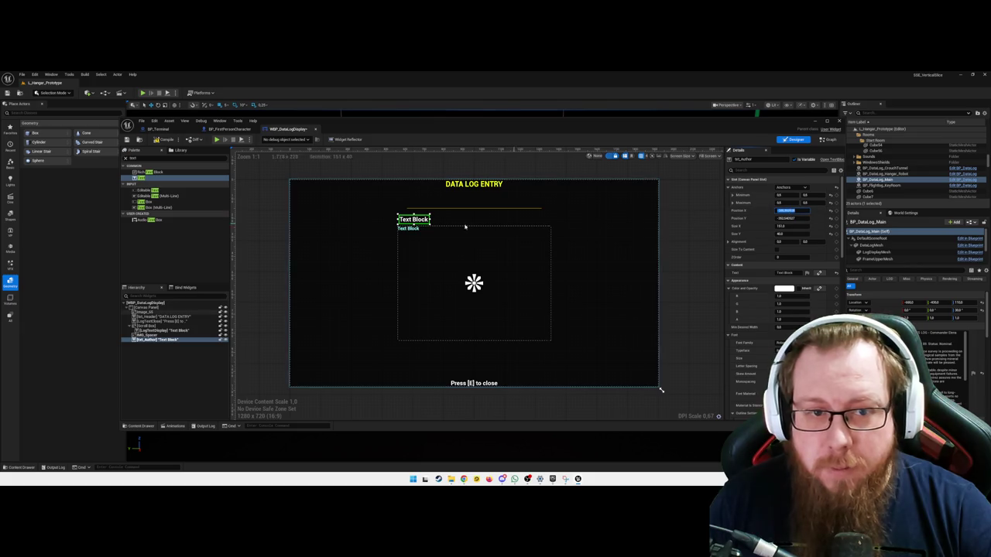
type("-308")
key("Return")
key("Tab")
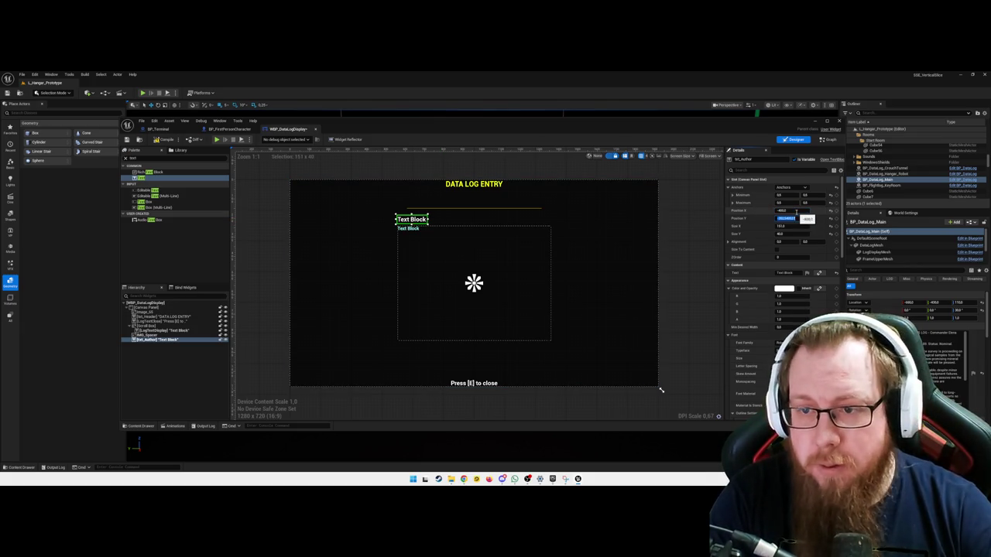
type("-")
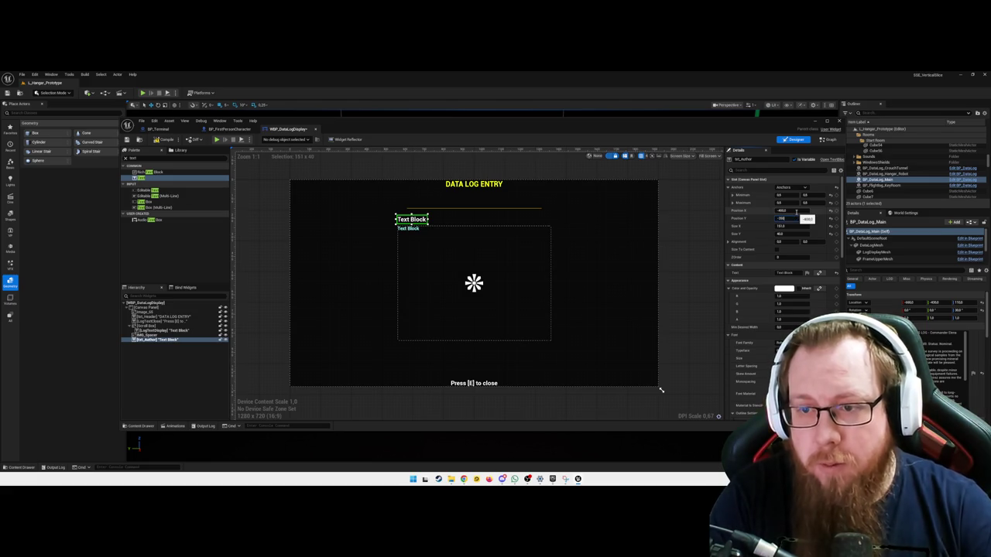
key("Return")
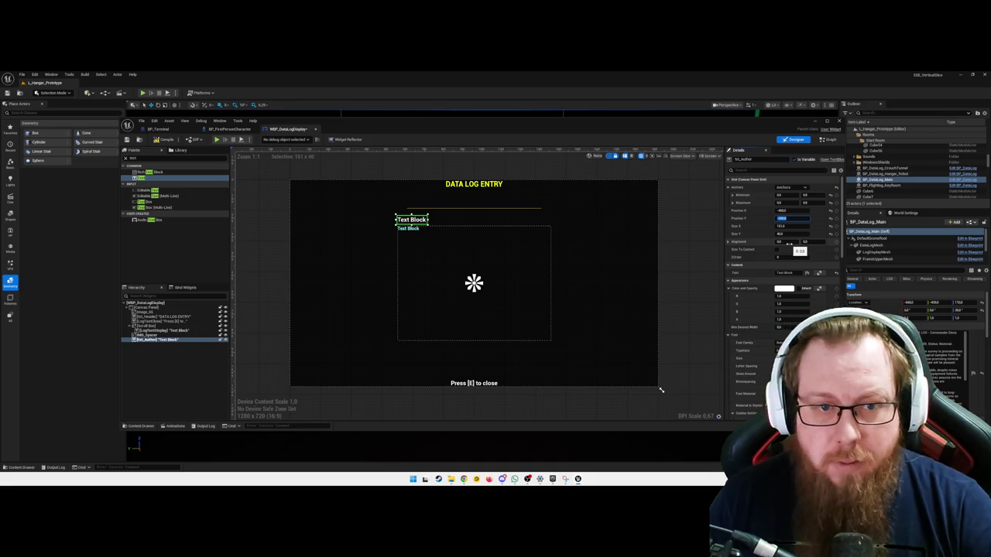
Set txt_Author's text to AUTHOR:
left_click(276, 243)
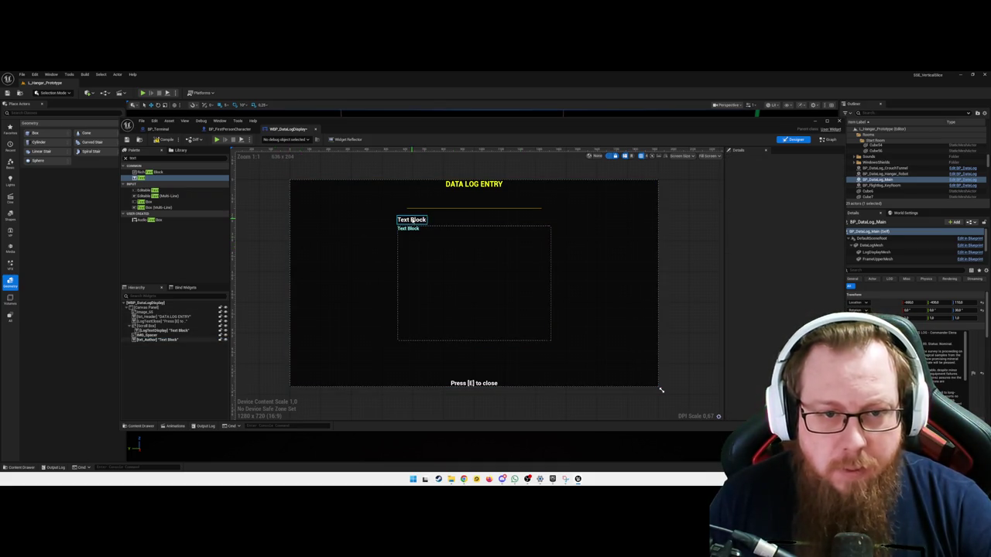
left_click(413, 220)
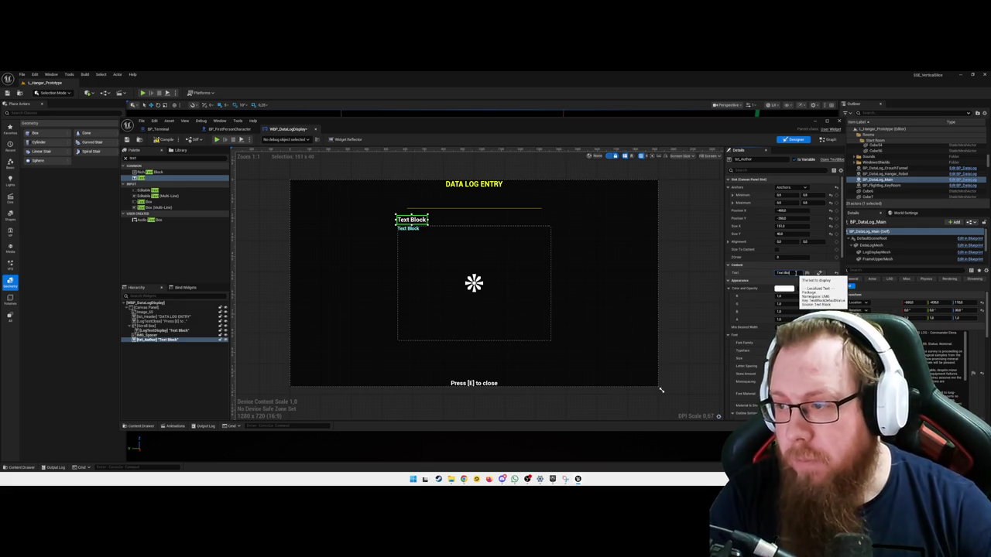
type("AUTHOR")
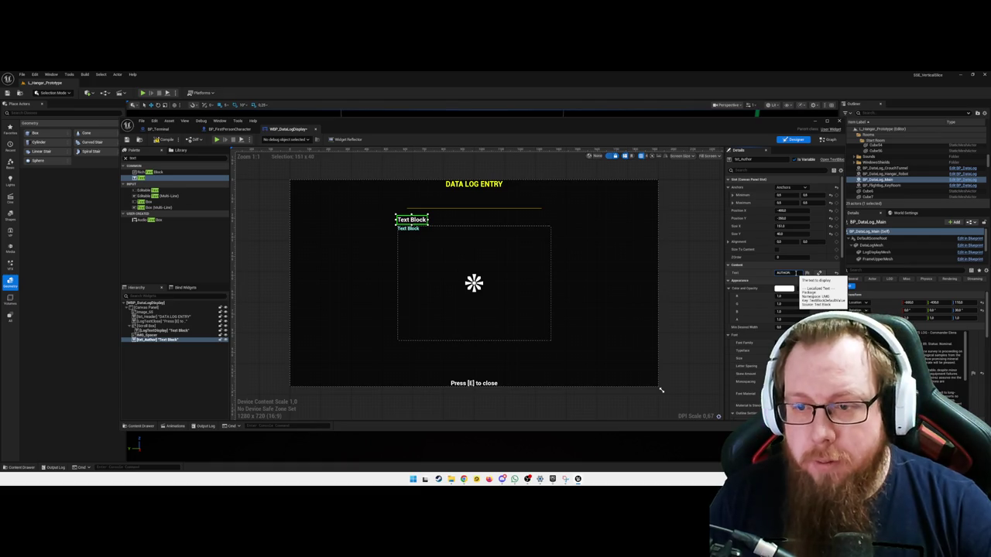
type(":")
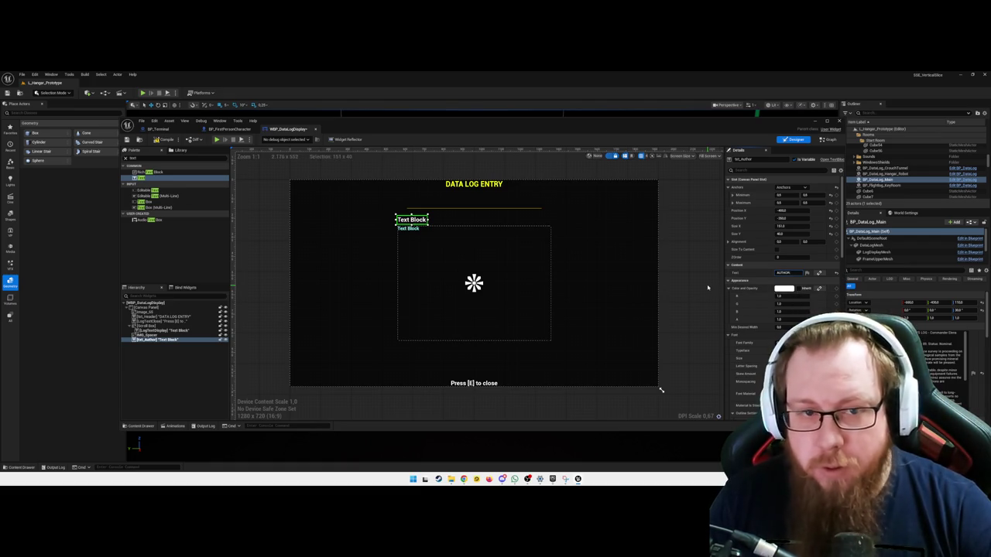
key("Return")
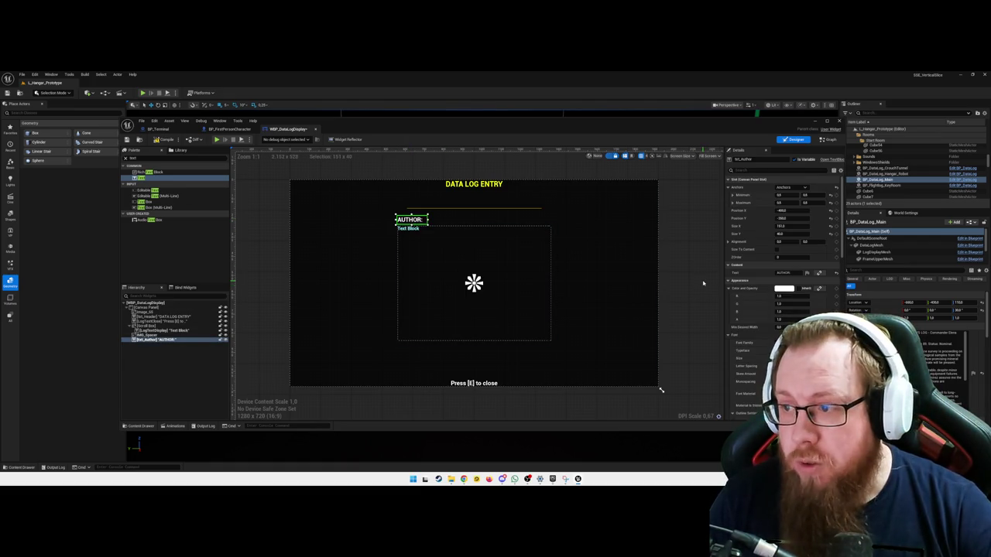
Give the AUTHOR: label font size 16 and a light cyan colour
scroll(733, 313, "down", 2)
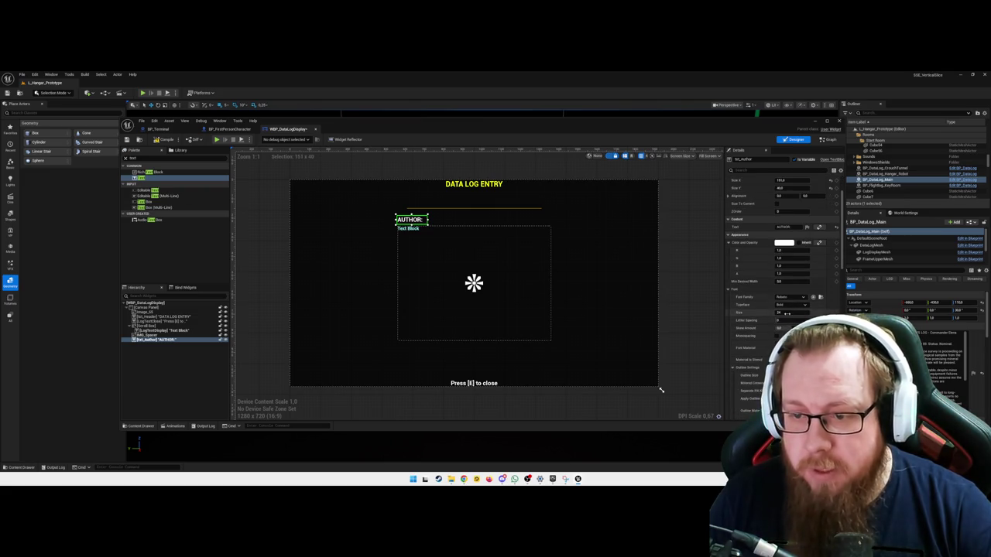
type("16")
key("Return")
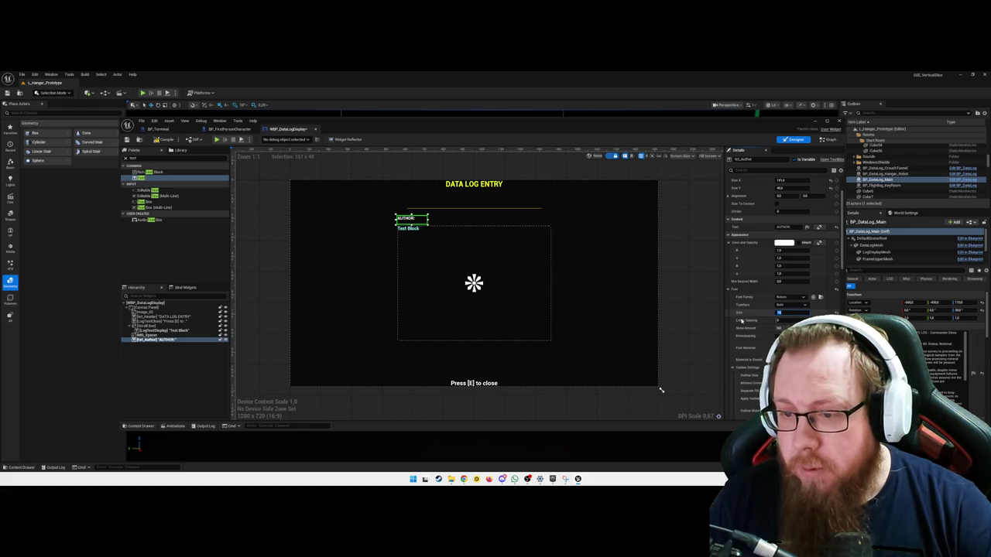
left_click(783, 243)
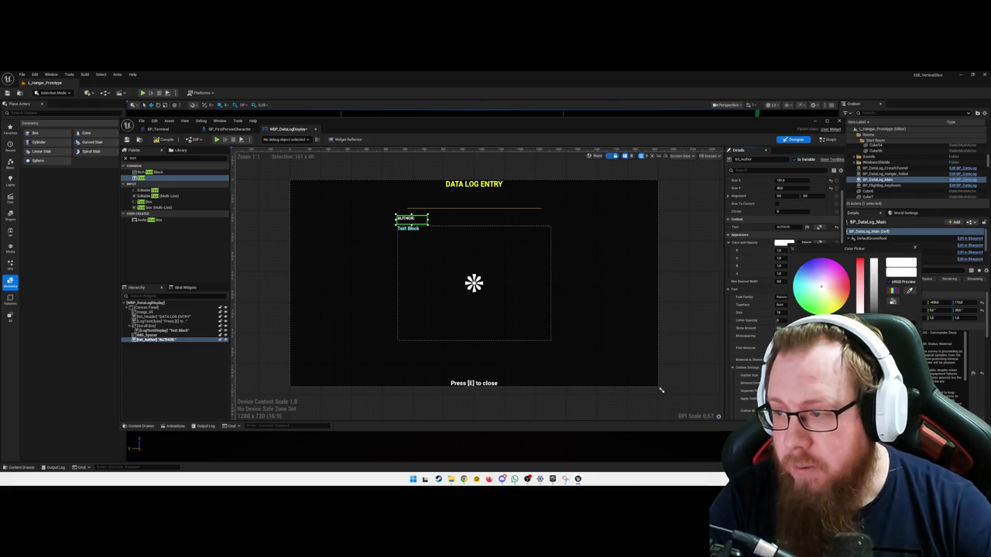
left_click(813, 286)
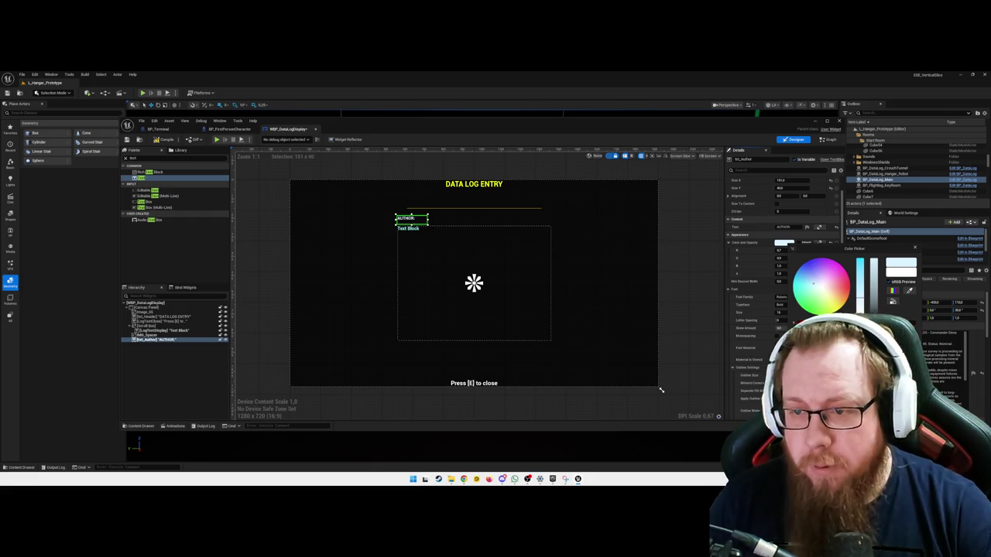
left_click(724, 325)
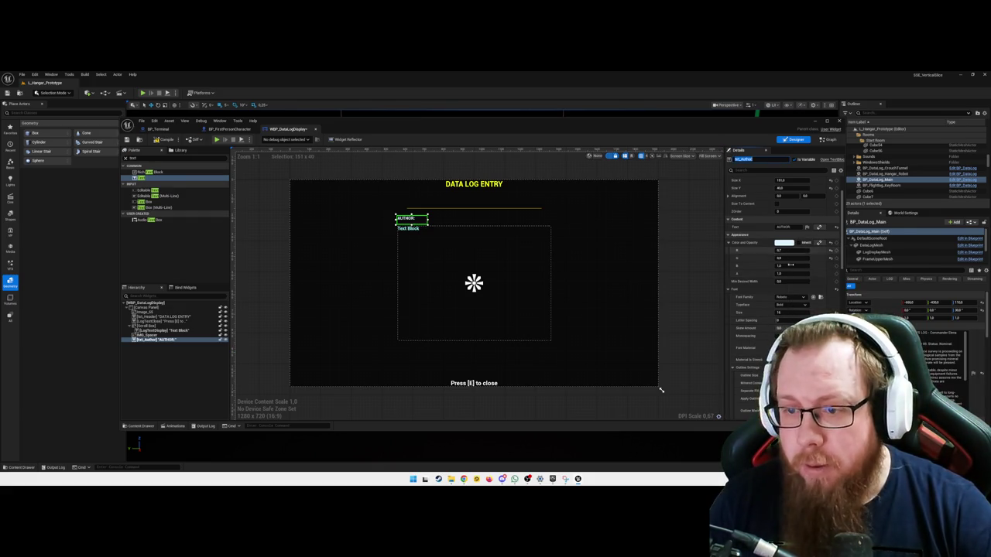
Try shifting the label with a Margin change, then undo it
scroll(760, 354, "down", 3)
scroll(760, 354, "down", 5)
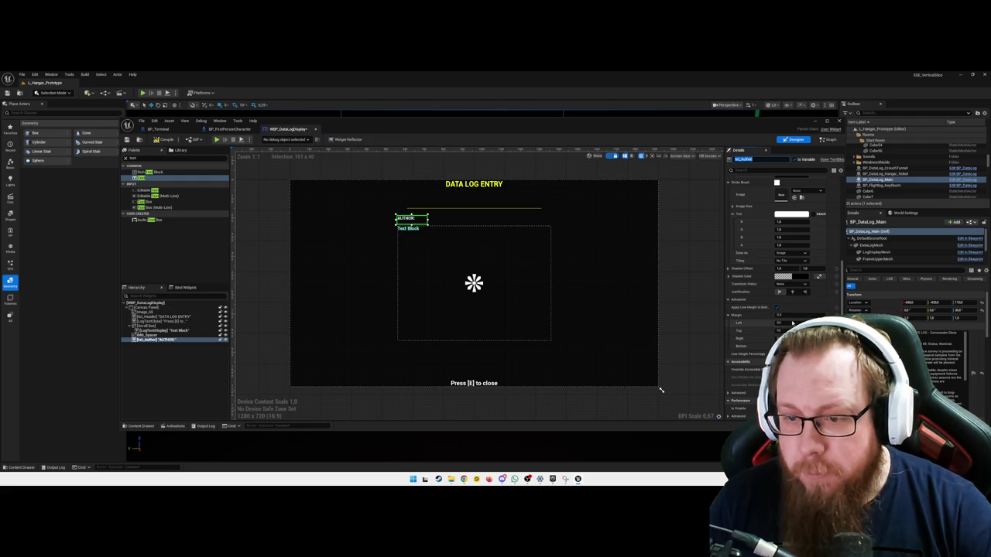
left_click_drag(792, 323, 809, 324)
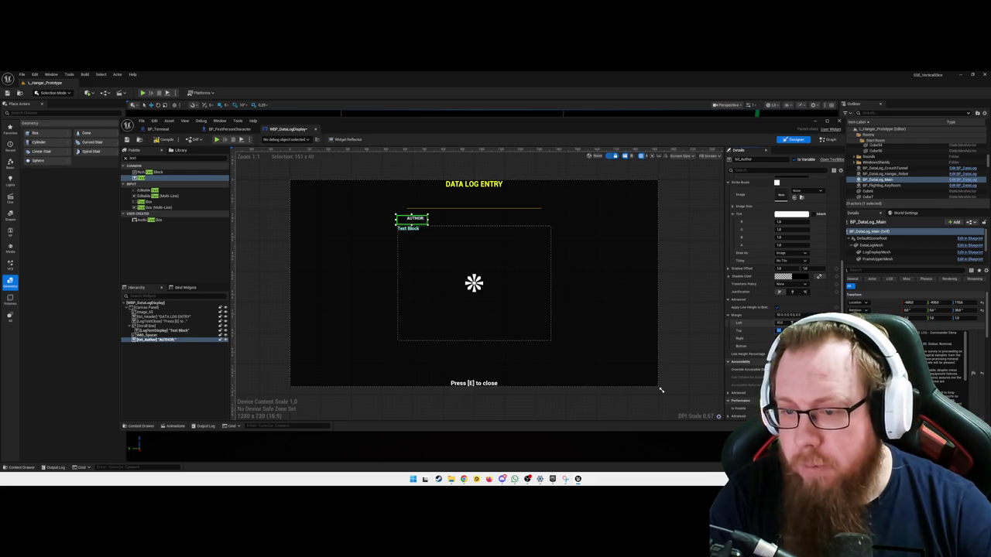
key("ctrl+z")
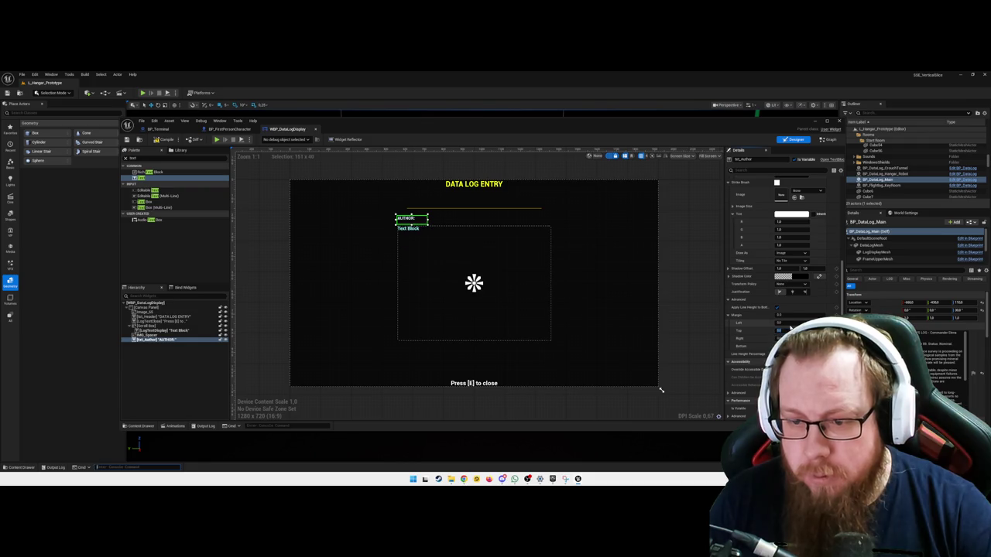
scroll(790, 327, "up", 5)
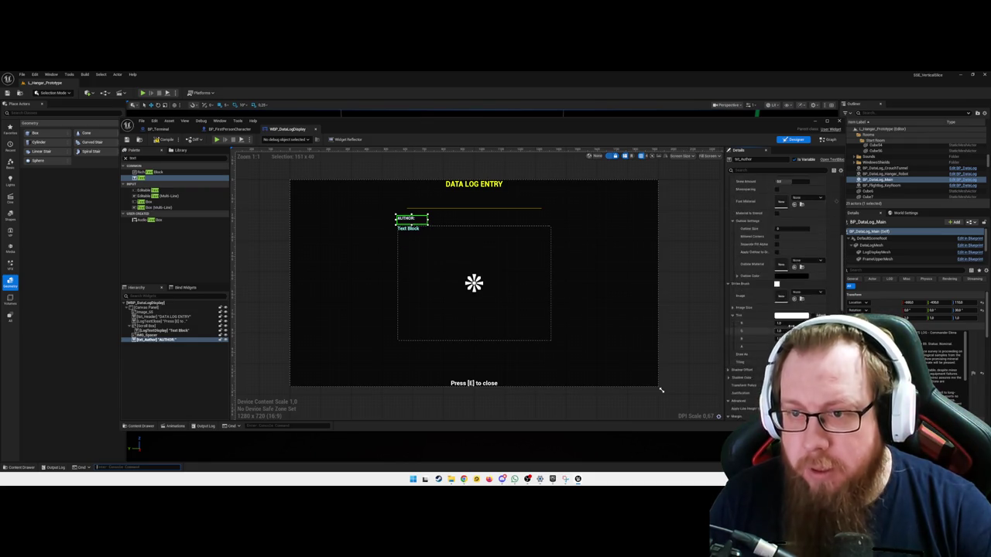
scroll(775, 232, "up", 5)
Clear the Padding property search and drop a second text block at the header's right
left_click(750, 171)
type("Padding")
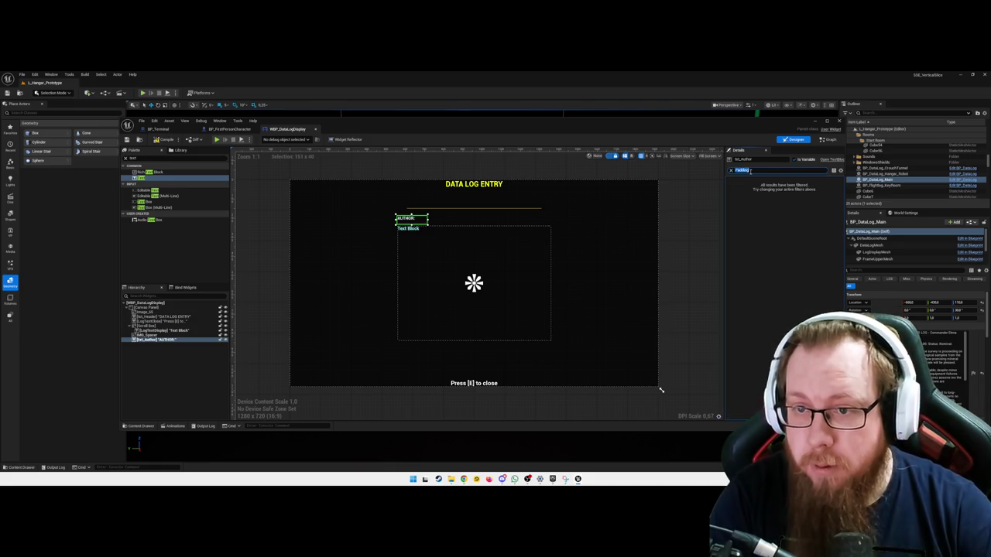
key("BackSpace")
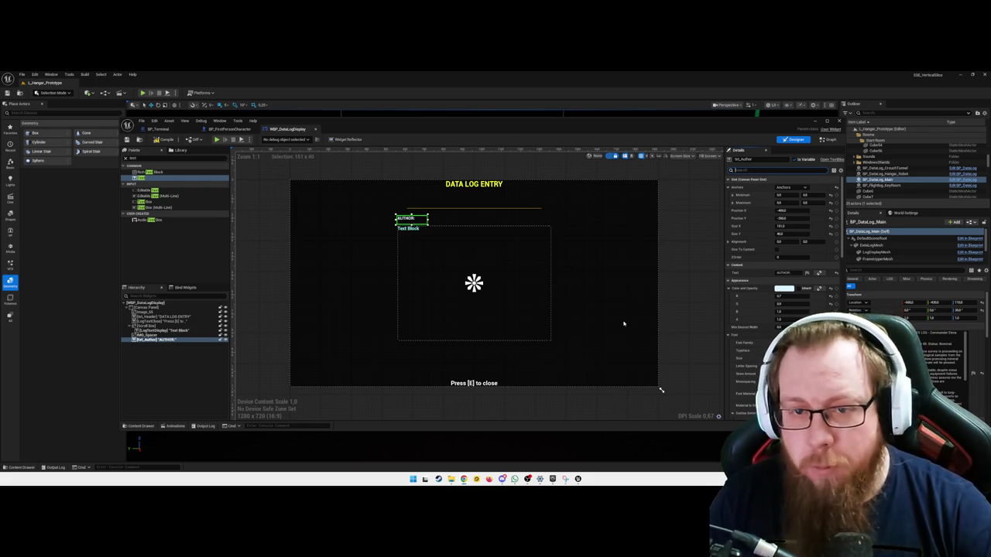
left_click(691, 280)
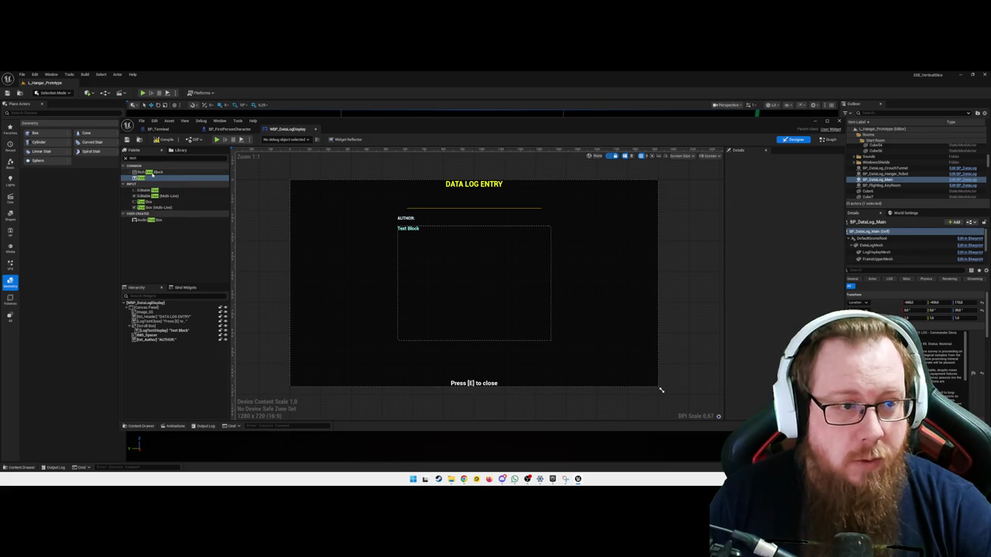
mouse_move(138, 178)
left_mouse_down()
mouse_move(332, 181)
mouse_move(528, 219)
left_mouse_up()
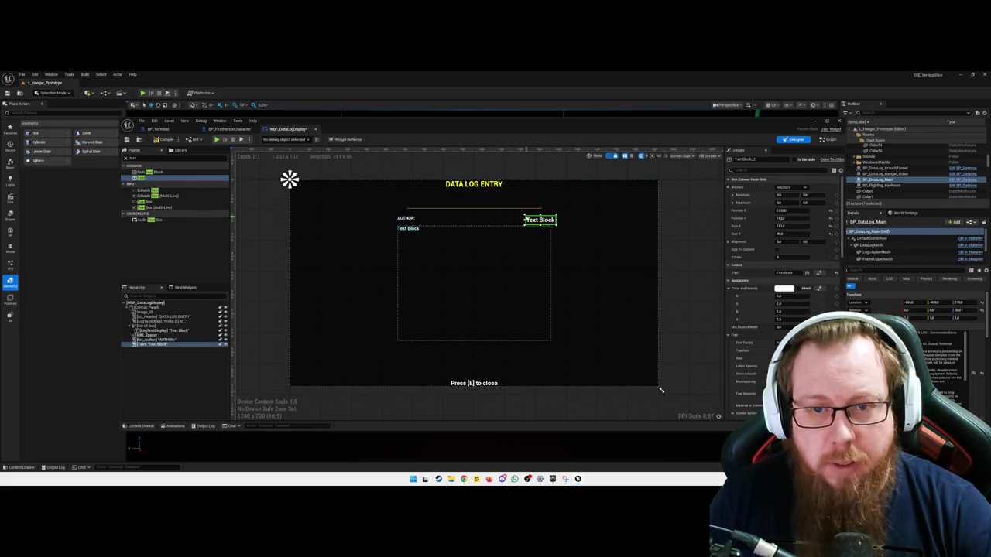
Select the right-hand text block and rename it txt_Date
left_click(405, 219)
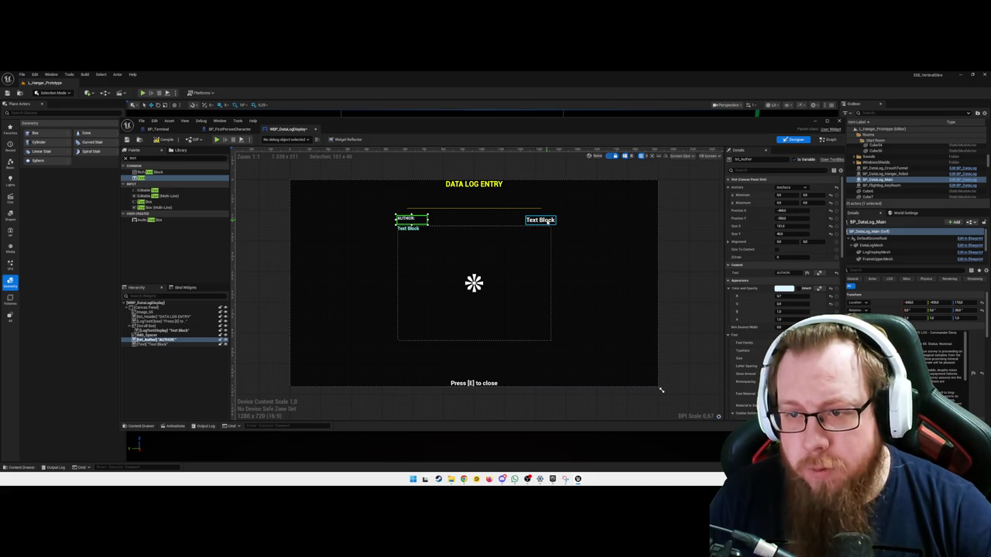
left_click(542, 219)
left_click(796, 211)
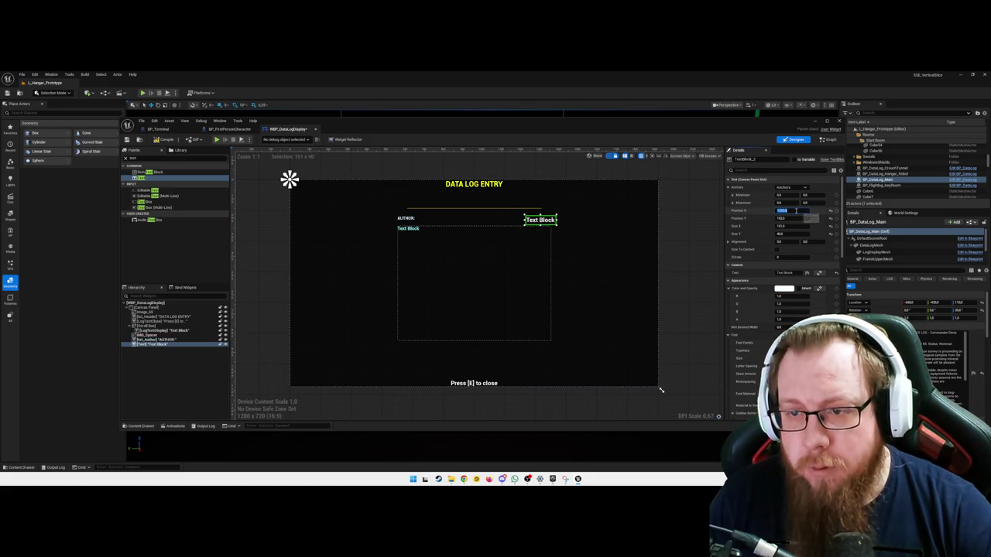
left_click(406, 218)
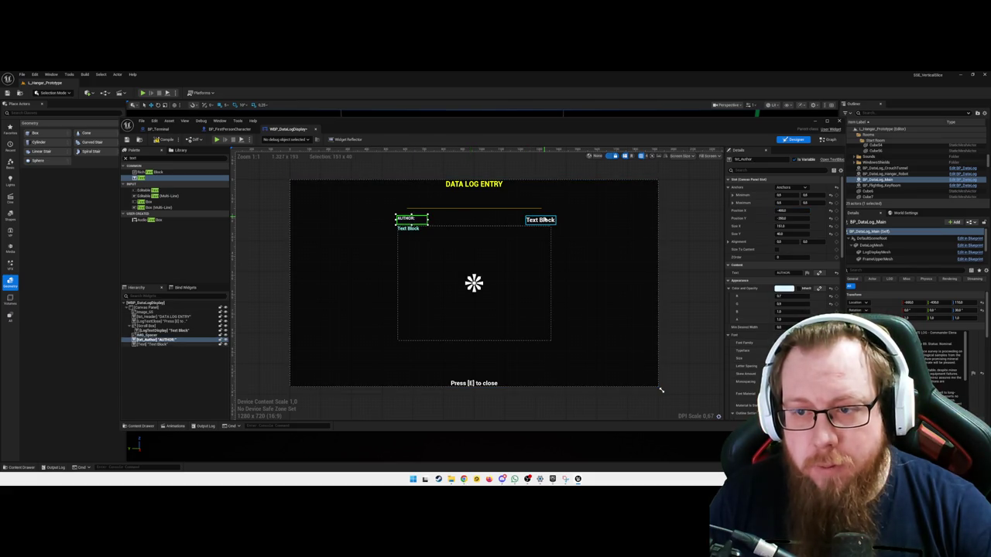
left_click(544, 220)
left_click(406, 218)
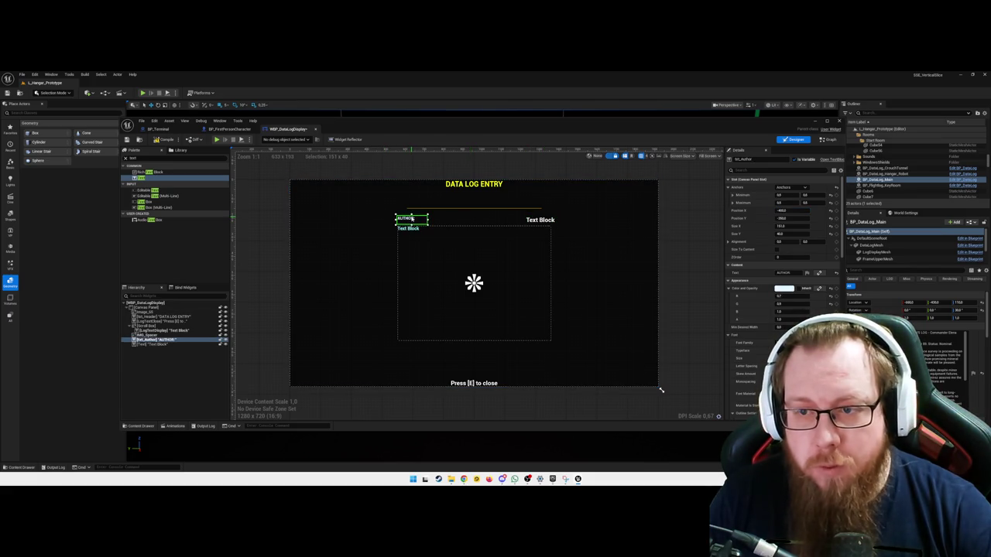
left_click(544, 220)
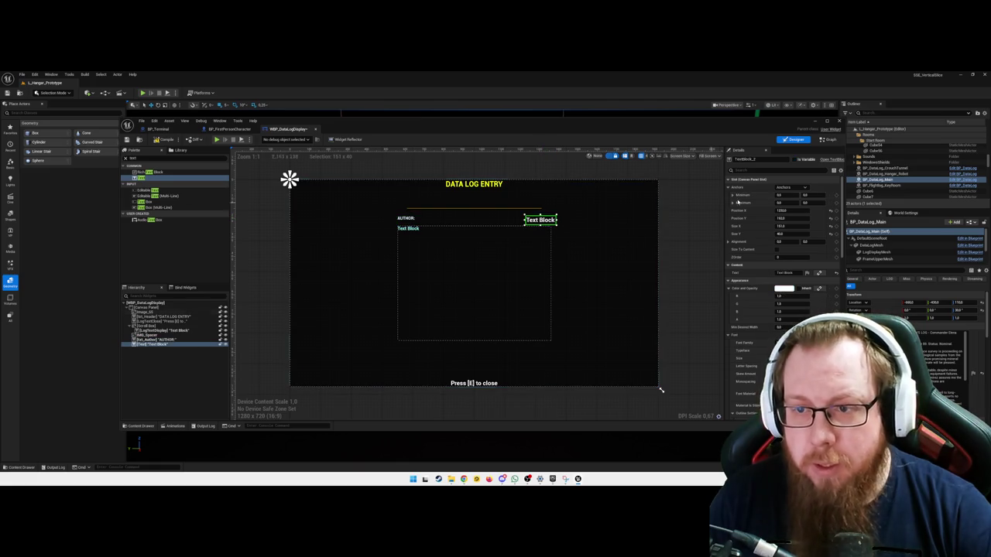
left_click(747, 159)
type("Txt_Dat")
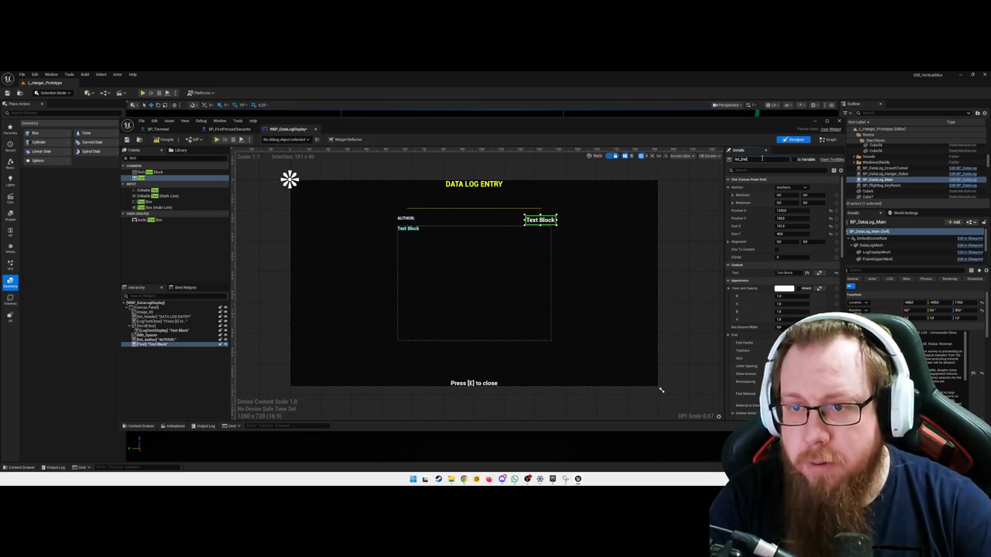
key("Return")
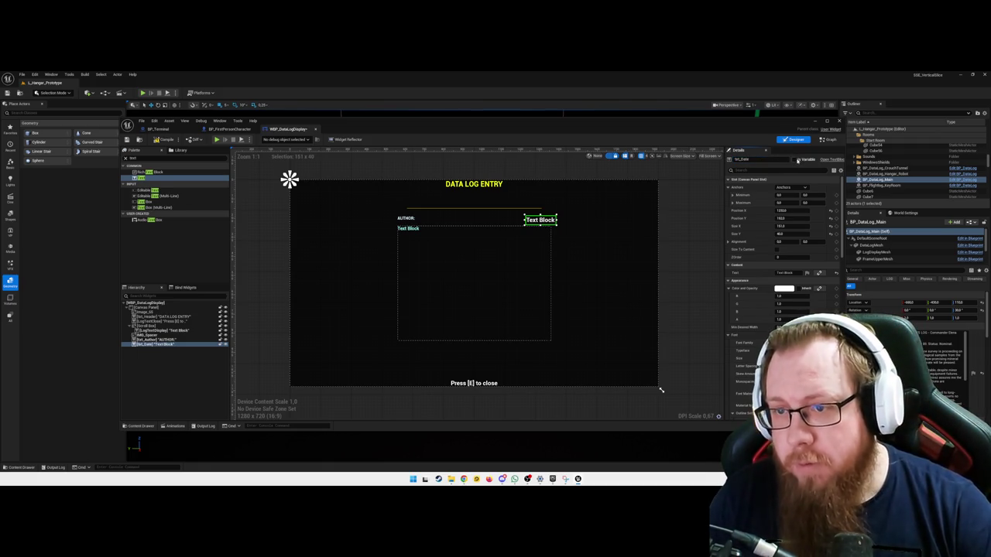
Change txt_Date's anchor preset and set its Y position to -340
left_click(794, 187)
left_click(805, 226)
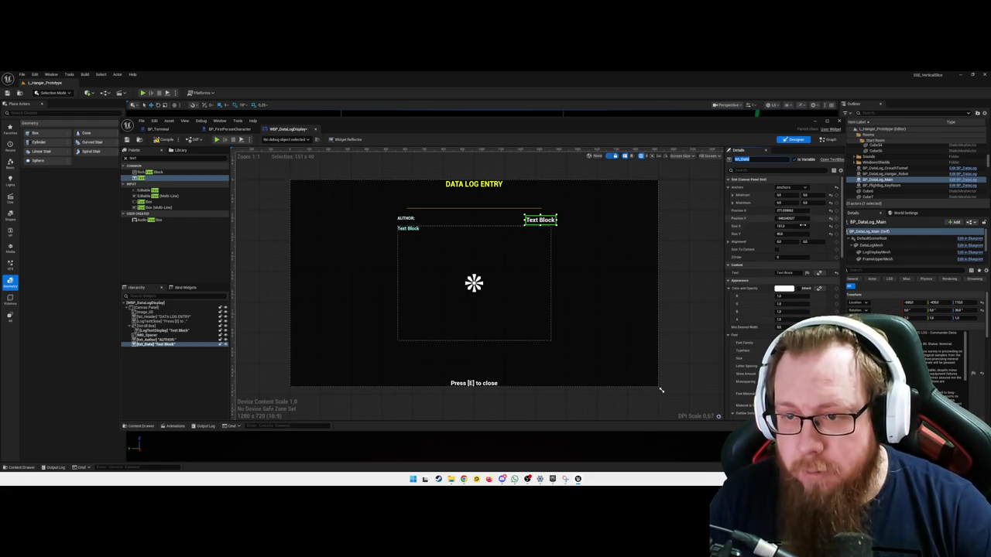
left_click(803, 219)
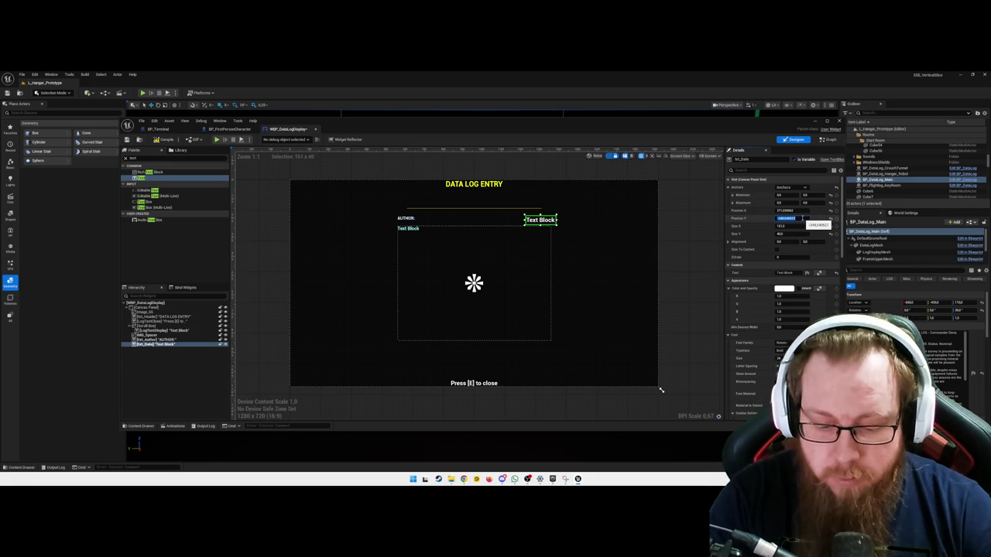
type("-340")
key("Return")
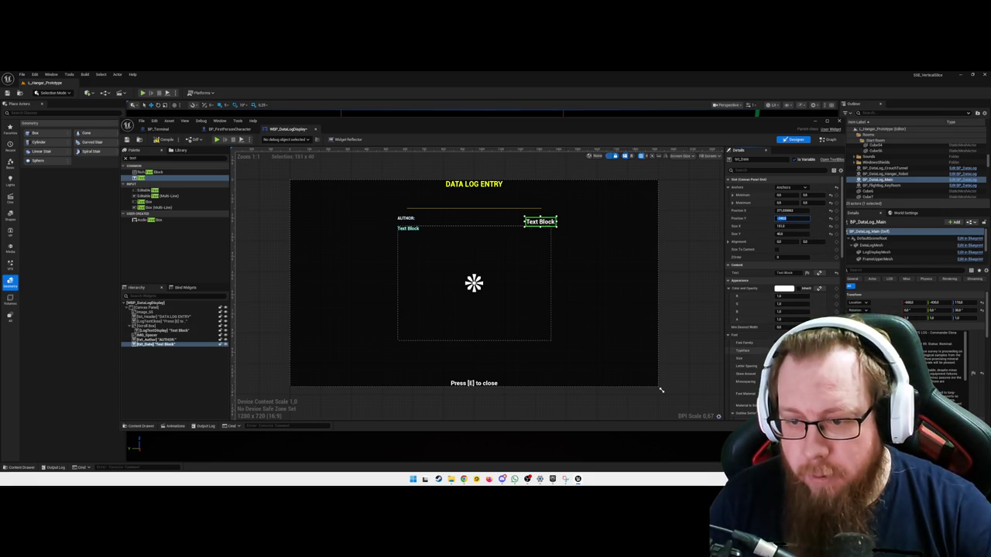
key("Escape")
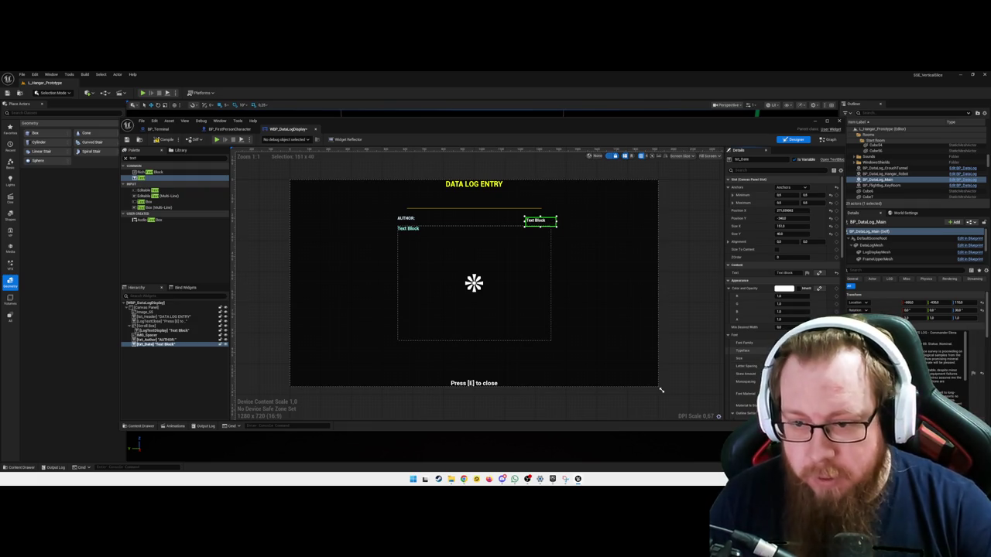
scroll(782, 271, "down", 5)
scroll(782, 256, "down", 3)
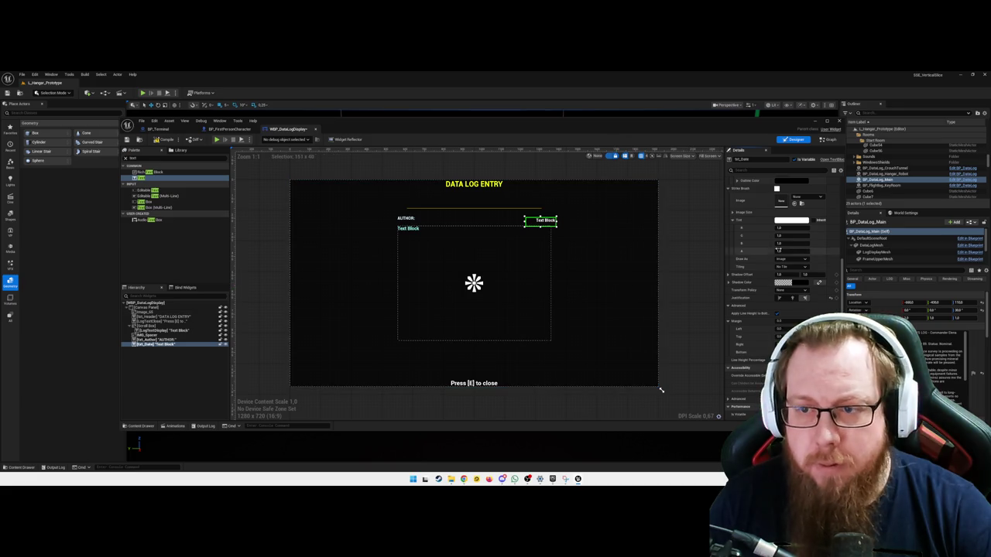
scroll(721, 268, "up", 7)
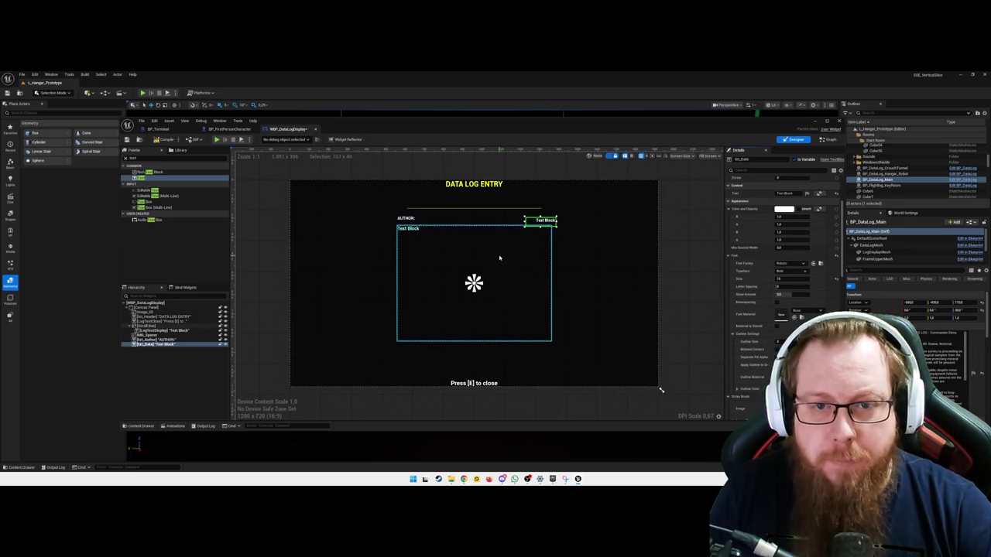
Move txt_Date to Y -350 to level it with the AUTHOR label
left_click(406, 219)
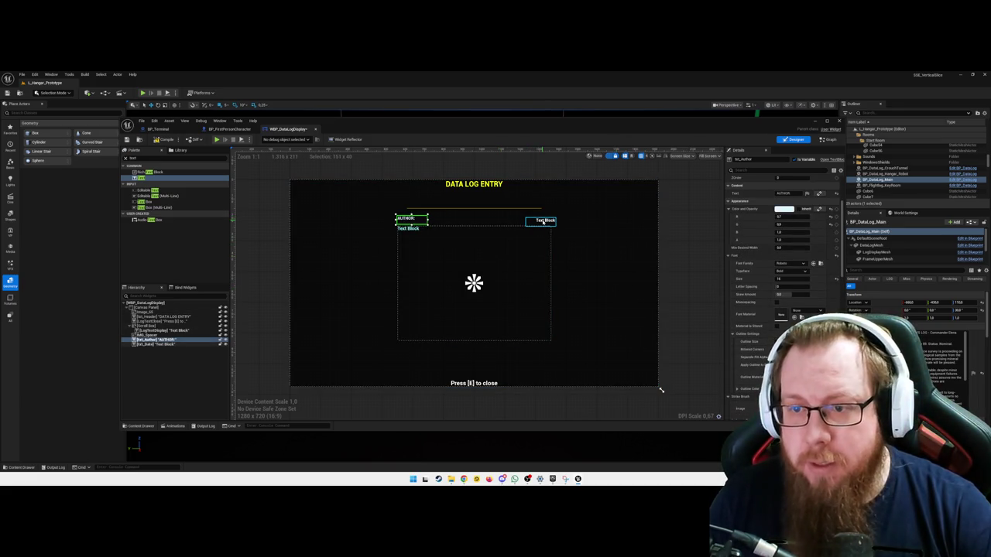
scroll(775, 269, "up", 4)
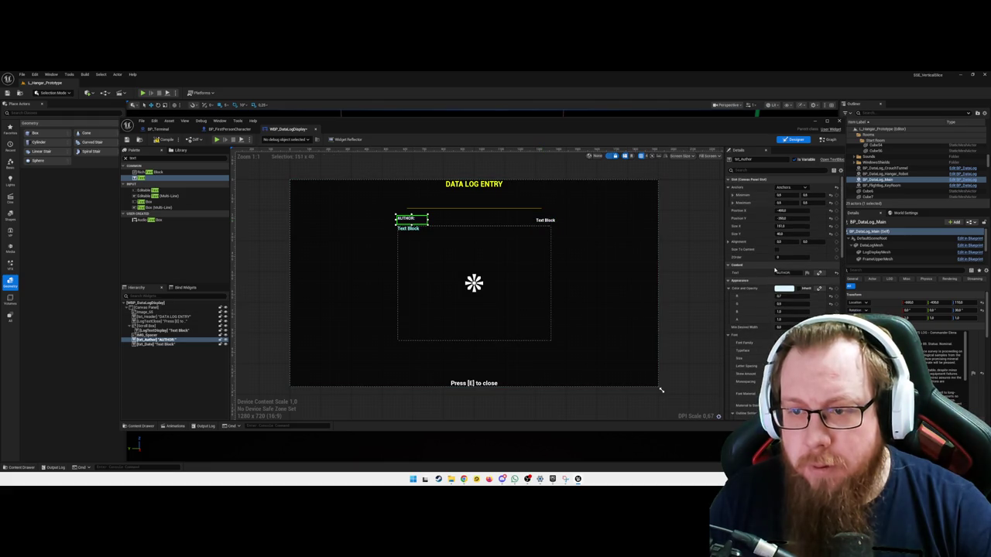
left_click(542, 222)
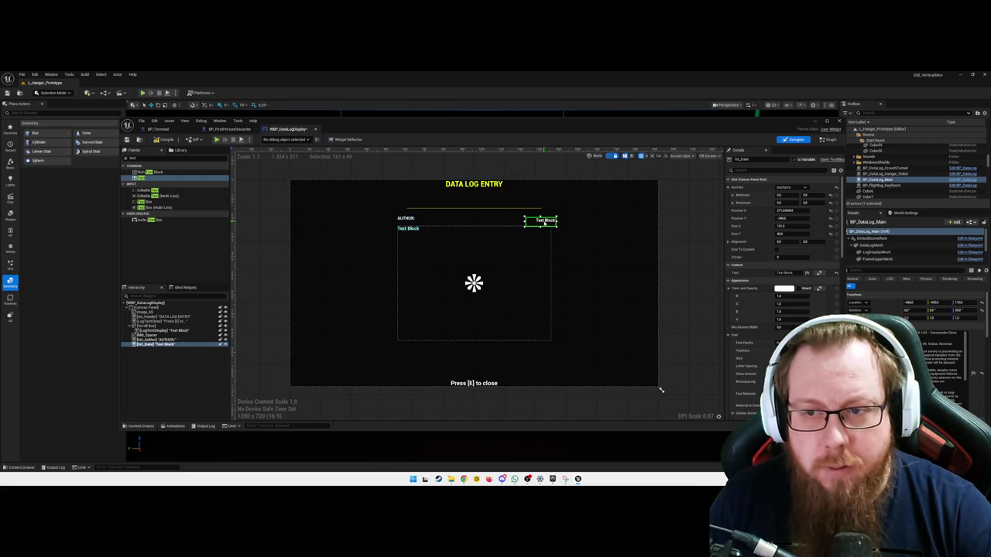
left_click_drag(544, 222, 540, 220)
key("ctrl+z")
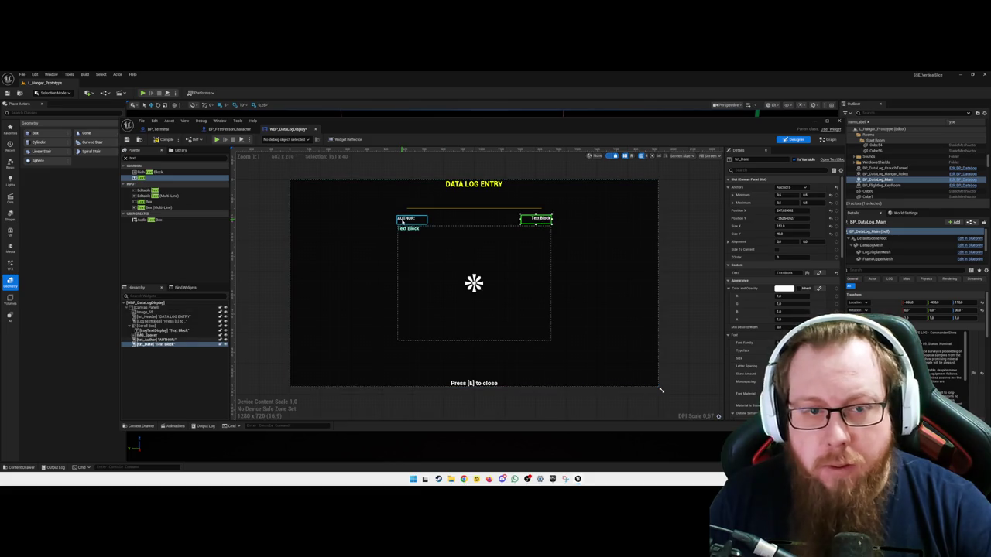
left_click(545, 218)
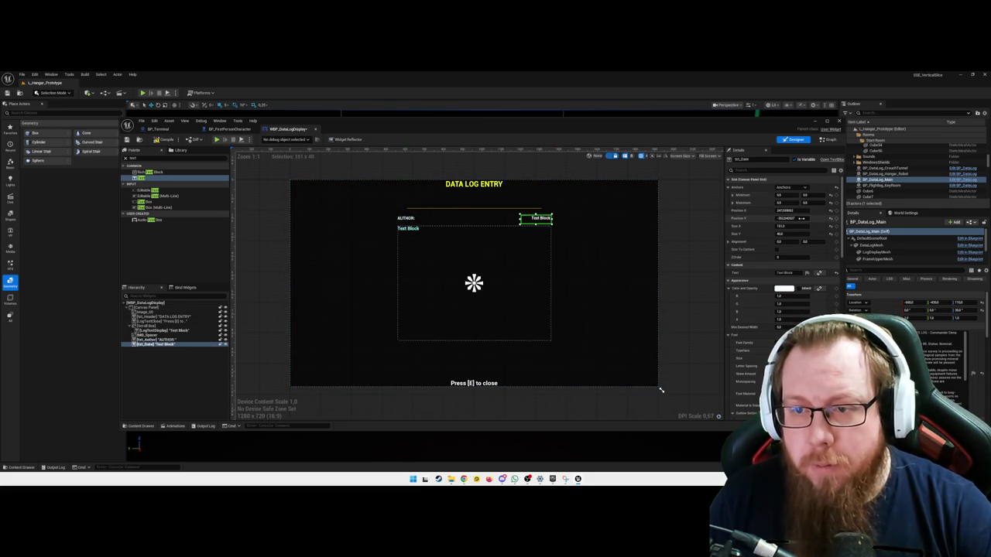
left_click(802, 219)
type("-350")
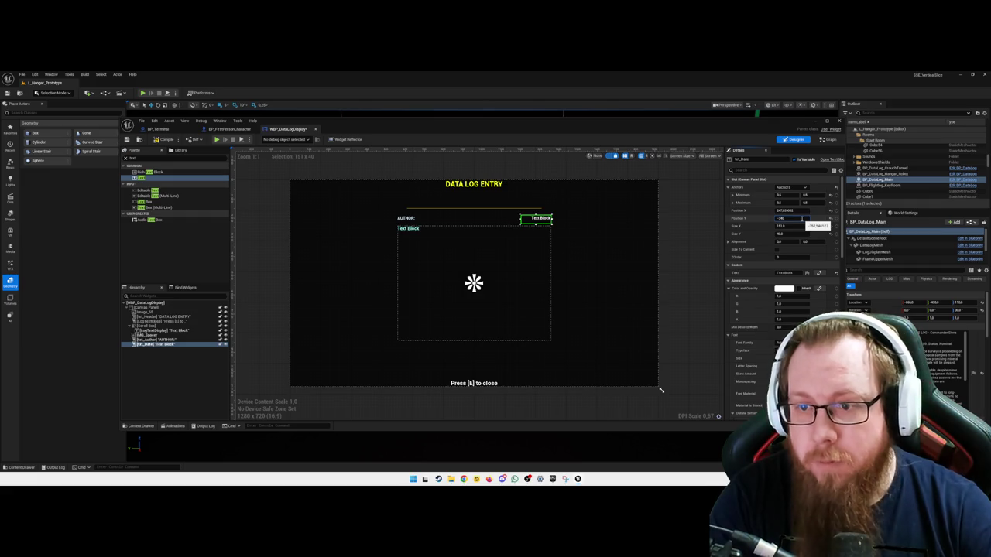
key("Return")
Set txt_Date's display text to DATE:
left_click(423, 221)
left_click(408, 218)
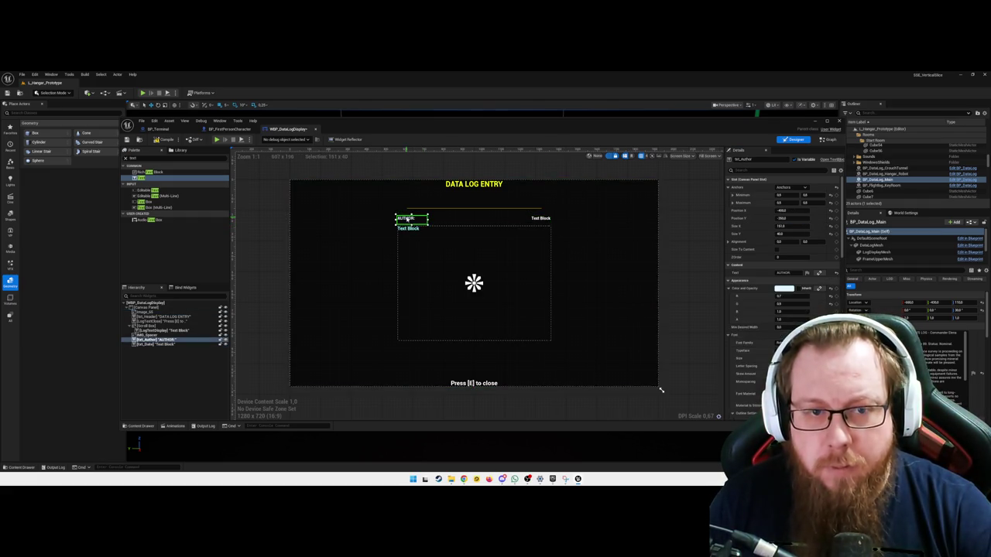
left_click(539, 220)
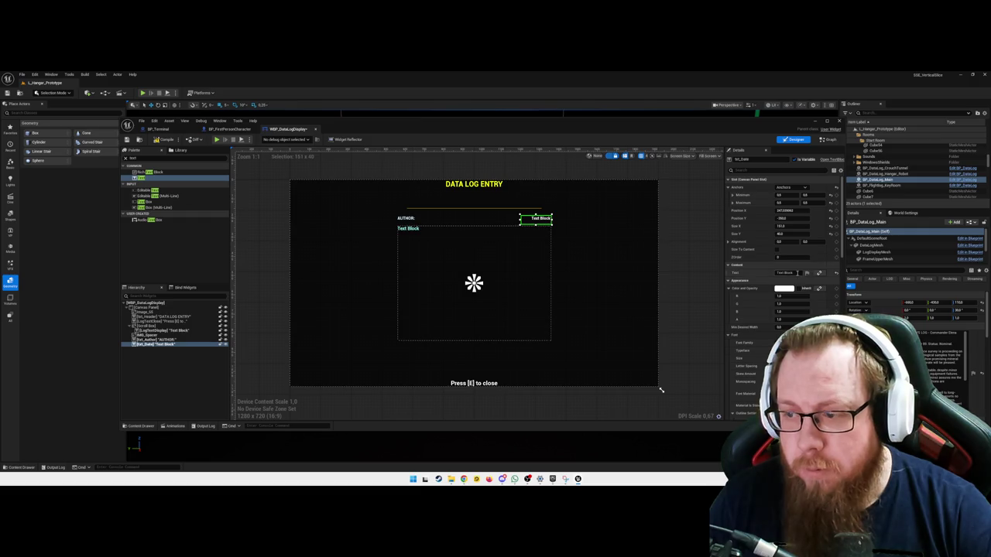
left_click(784, 272)
type("DATE:")
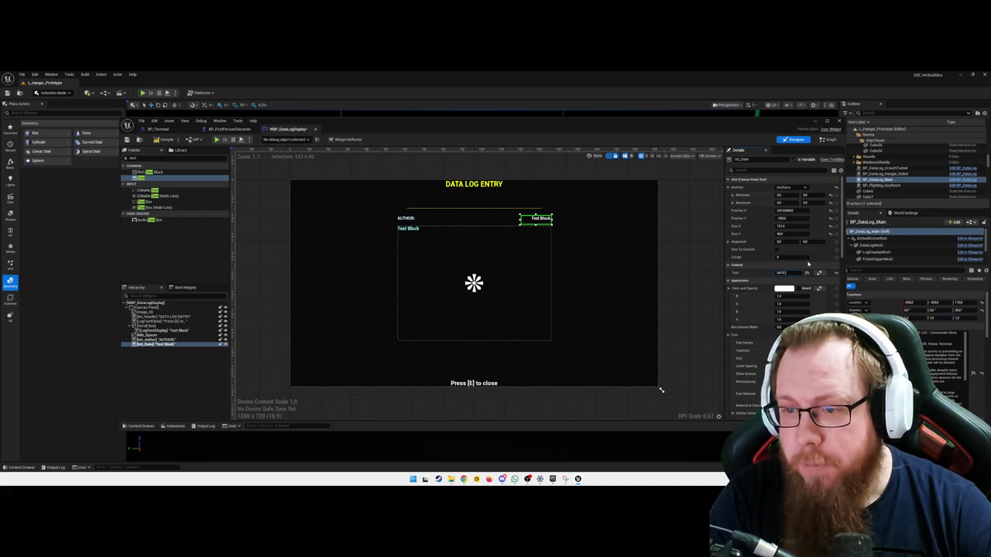
key("Return")
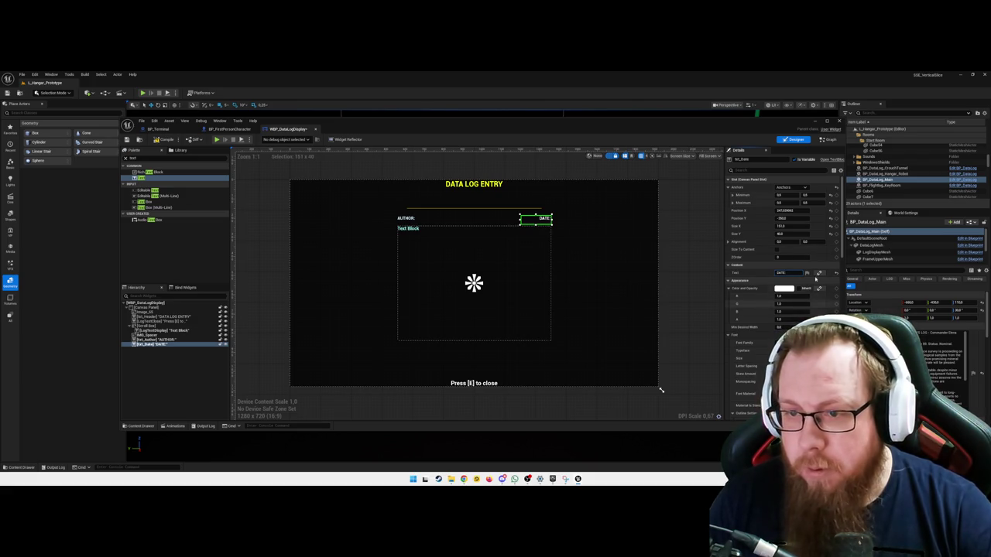
left_click(784, 227)
Size the DATE block 400 by 30 and line its right edge up with the log text
type("400")
key("Return")
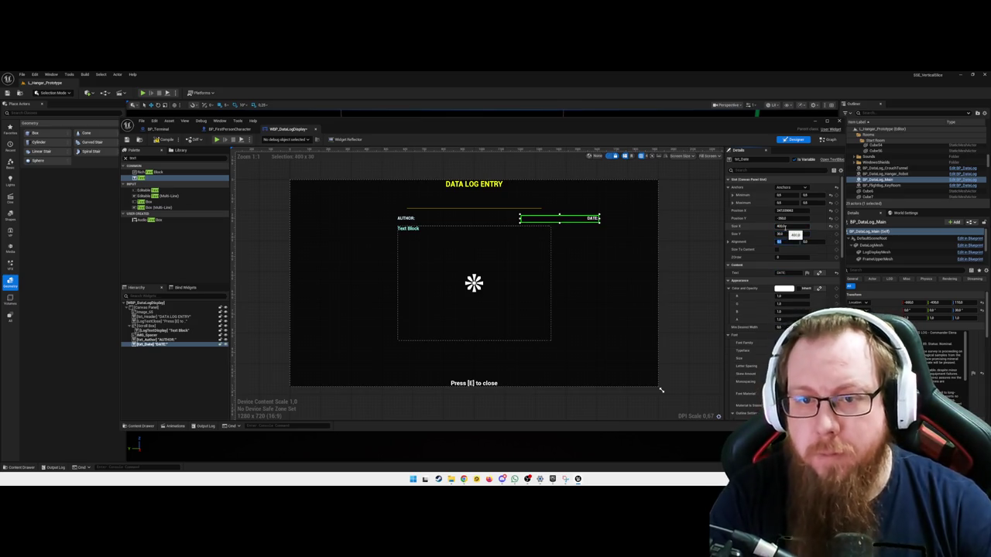
key("Tab")
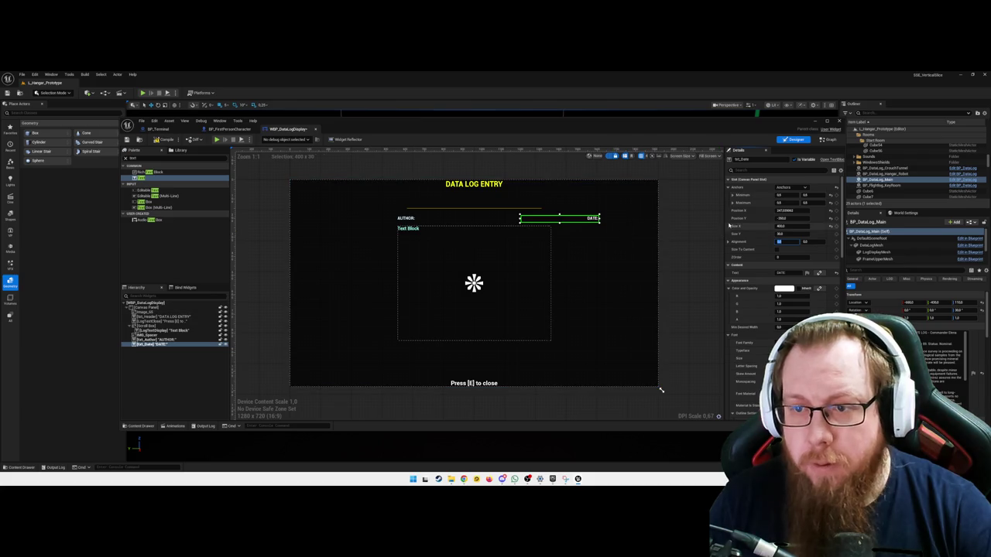
left_click(577, 223)
left_click_drag(576, 223, 535, 223)
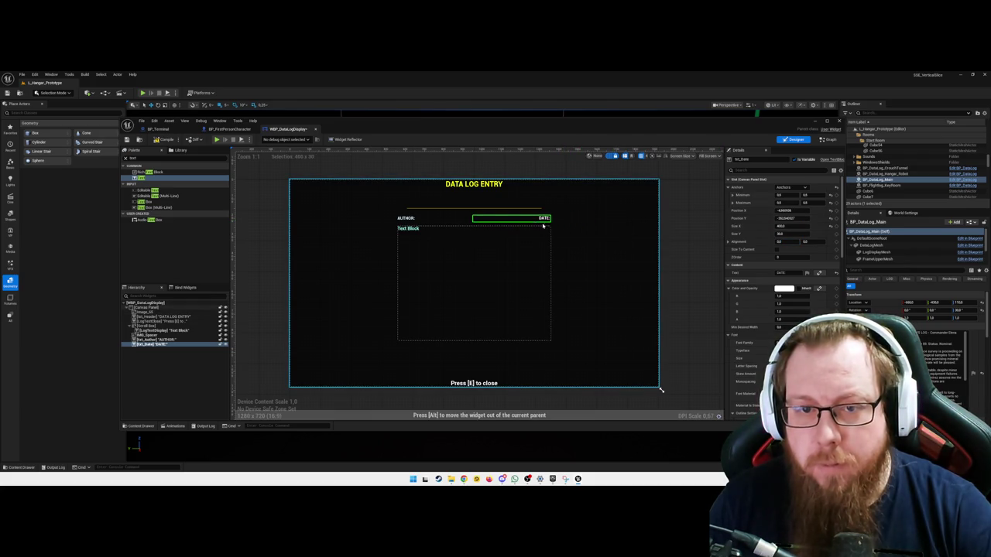
Resize the AUTHOR label to 400 by 30
left_click(406, 219)
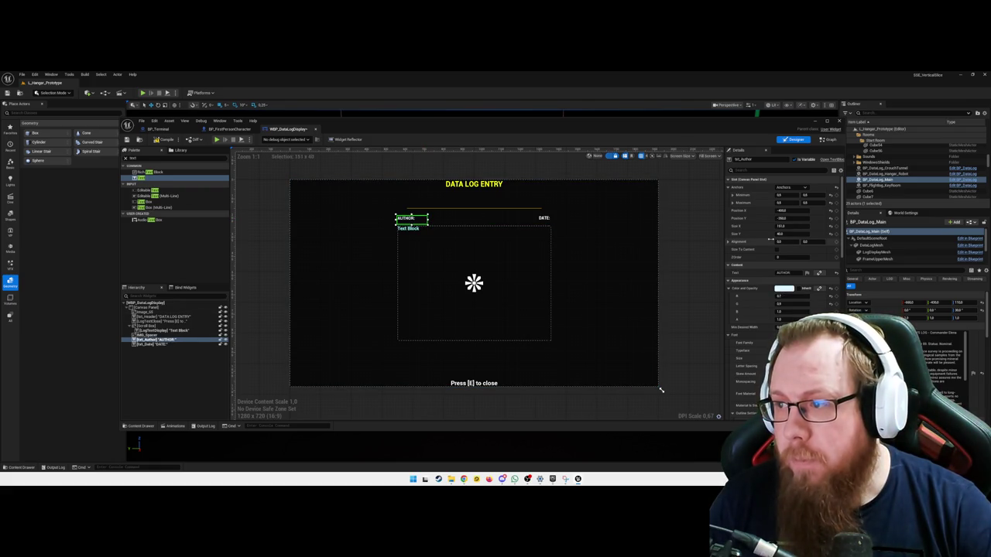
left_click(789, 226)
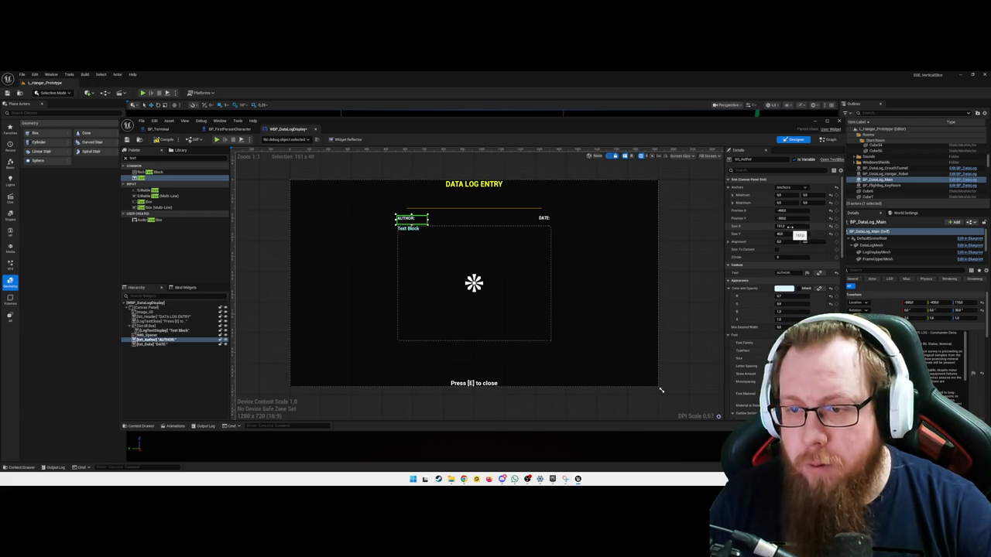
type("400")
key("Tab")
type("30")
key("Tab")
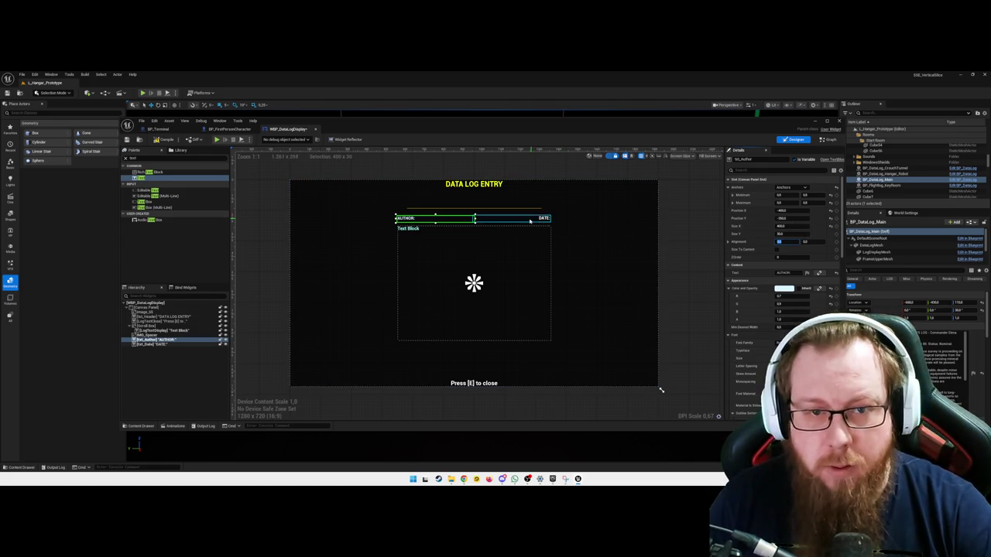
Position the DATE block at X -5, Y -255
left_click(542, 219)
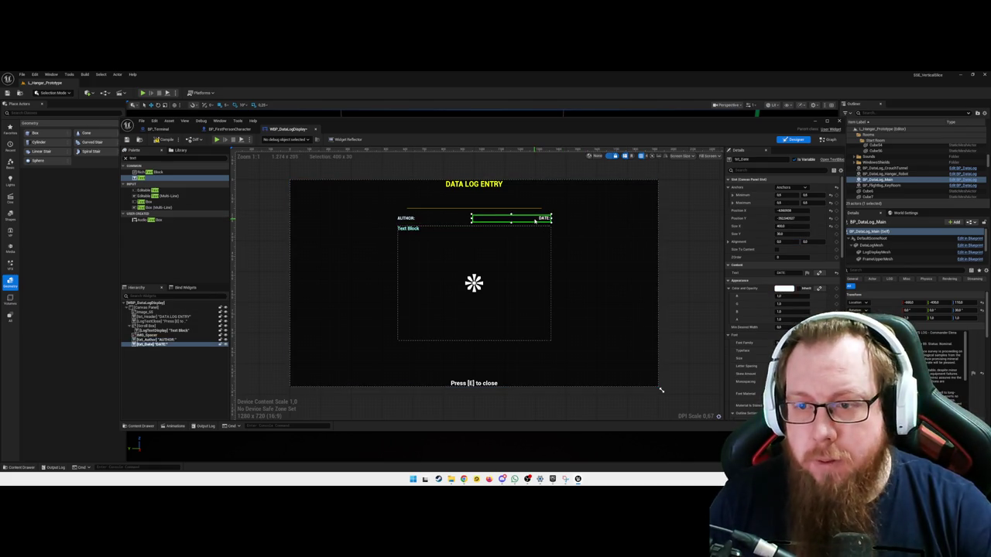
left_click(452, 219)
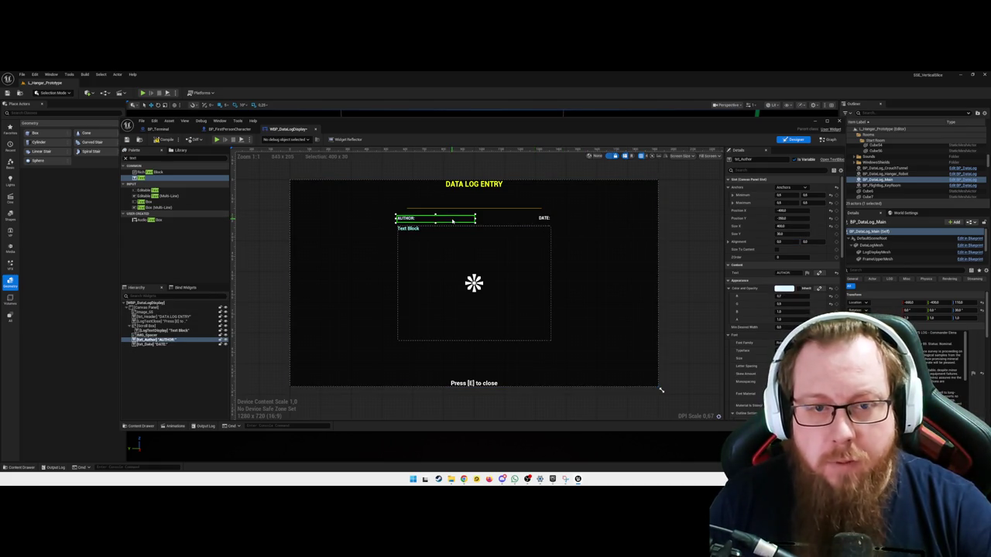
left_click(502, 219)
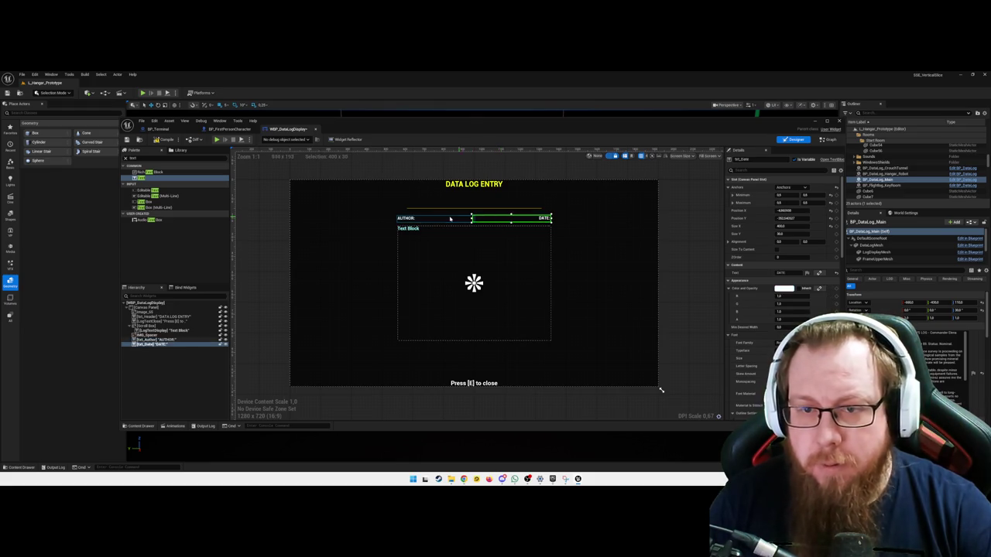
left_click(804, 210)
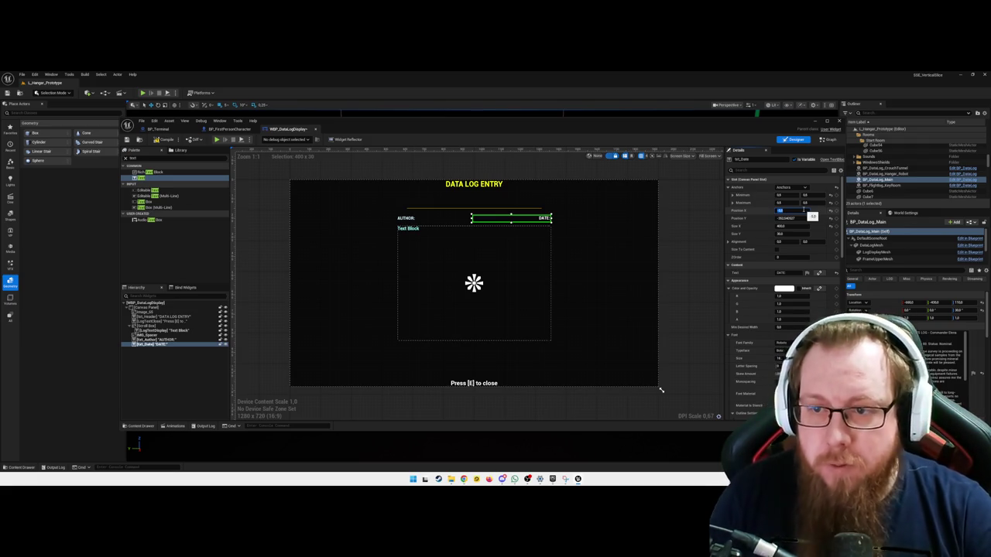
type("-5")
left_click(803, 217)
type("-255")
key("Return")
Tint the DATE text light blue (R 0.7, G 0.9, B 1.0)
left_click(443, 219)
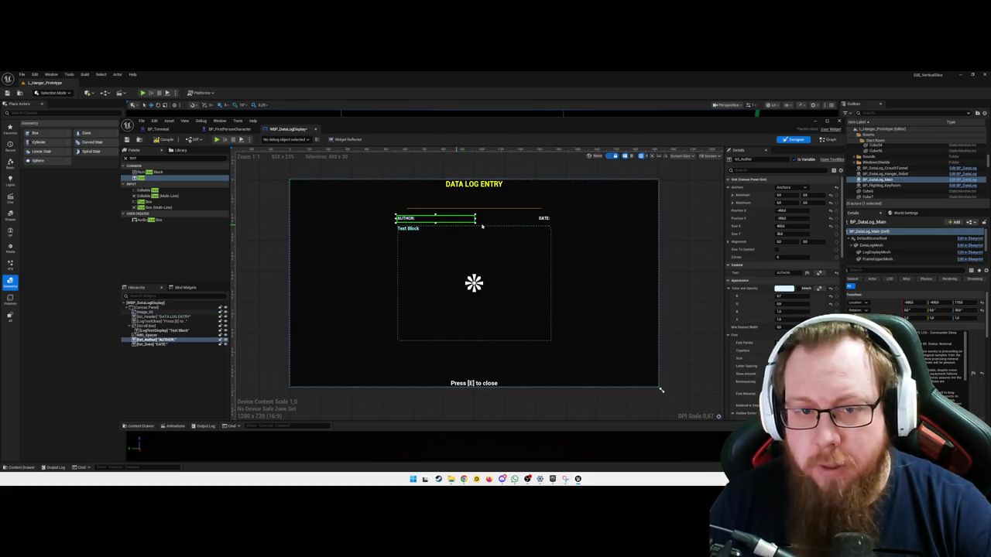
left_click(515, 223)
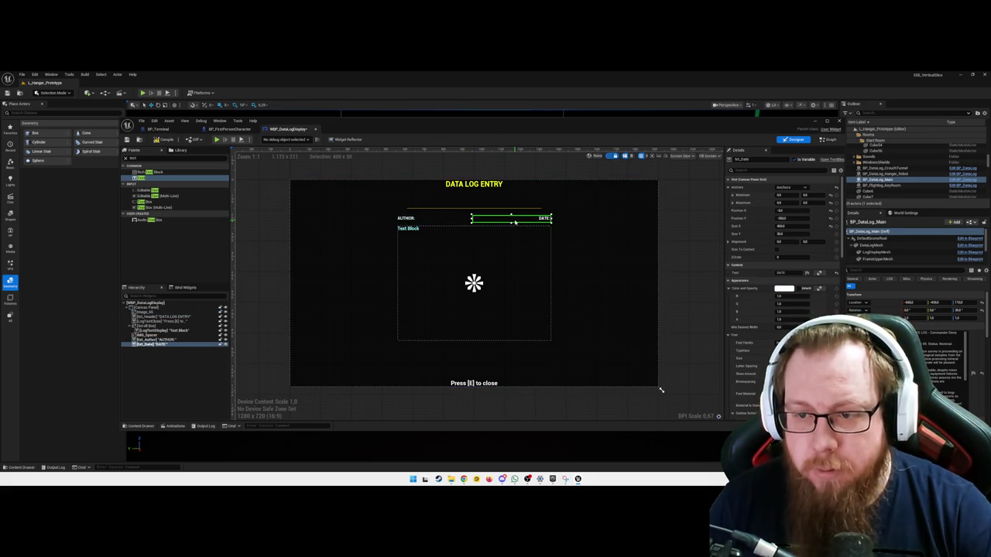
left_click(454, 221)
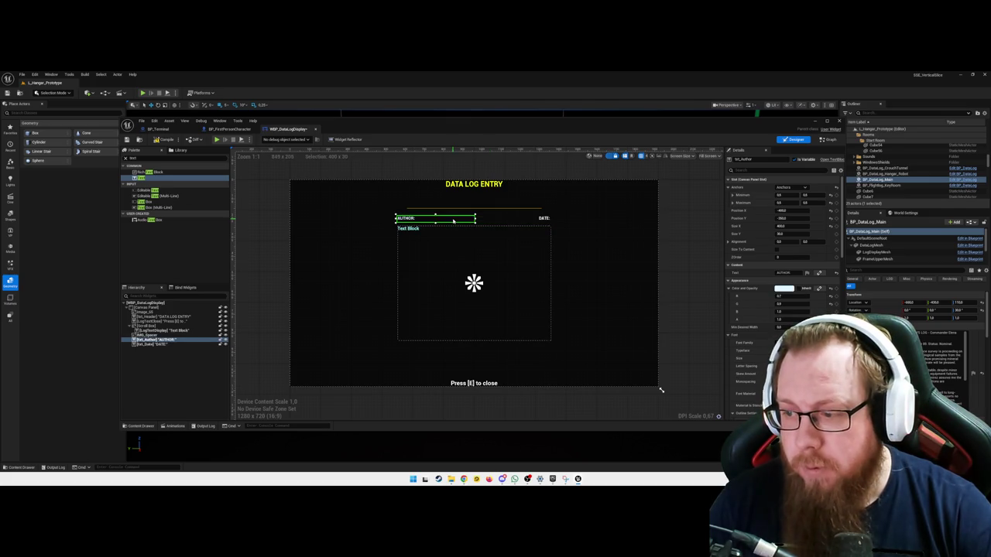
left_click(524, 220)
left_click(780, 296)
type("1")
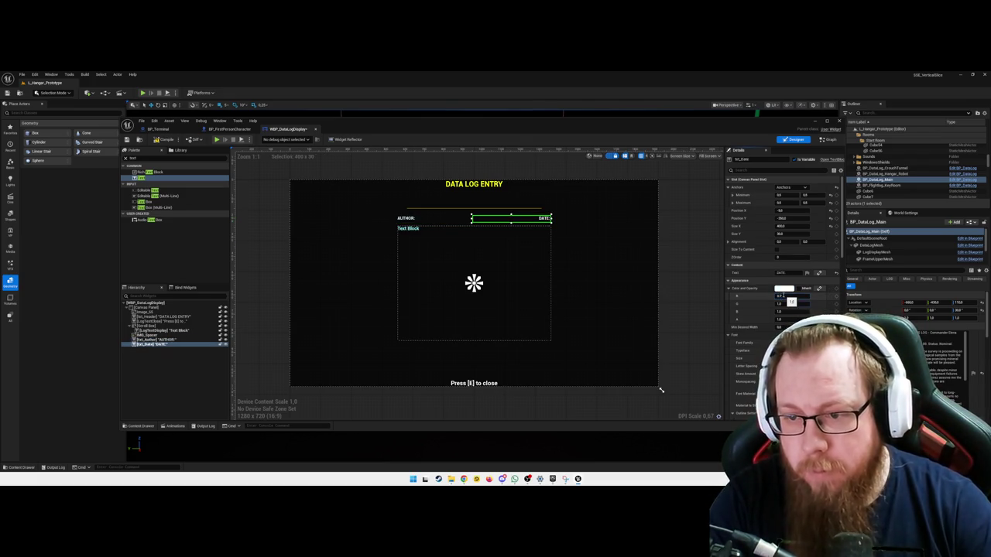
left_click(782, 296)
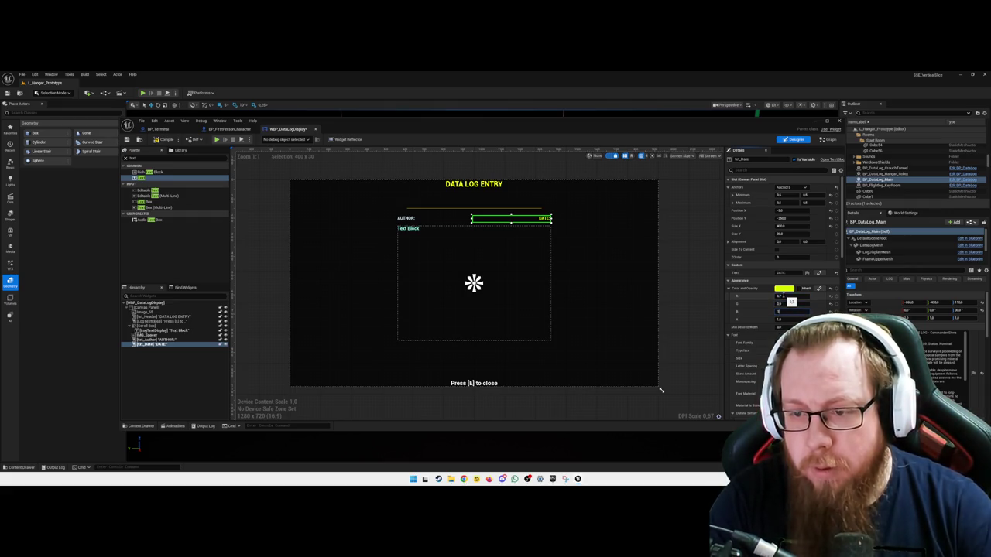
key("Return")
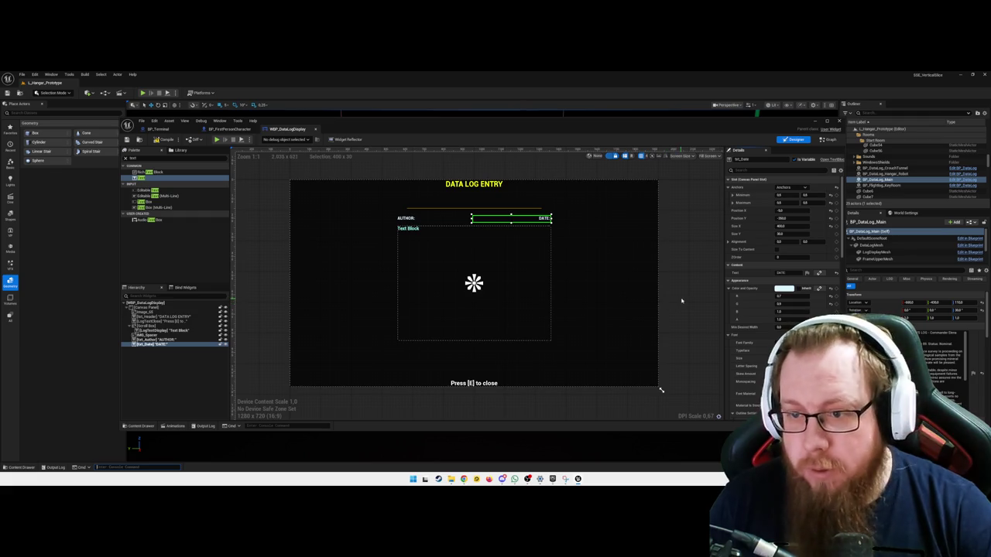
left_click(682, 301)
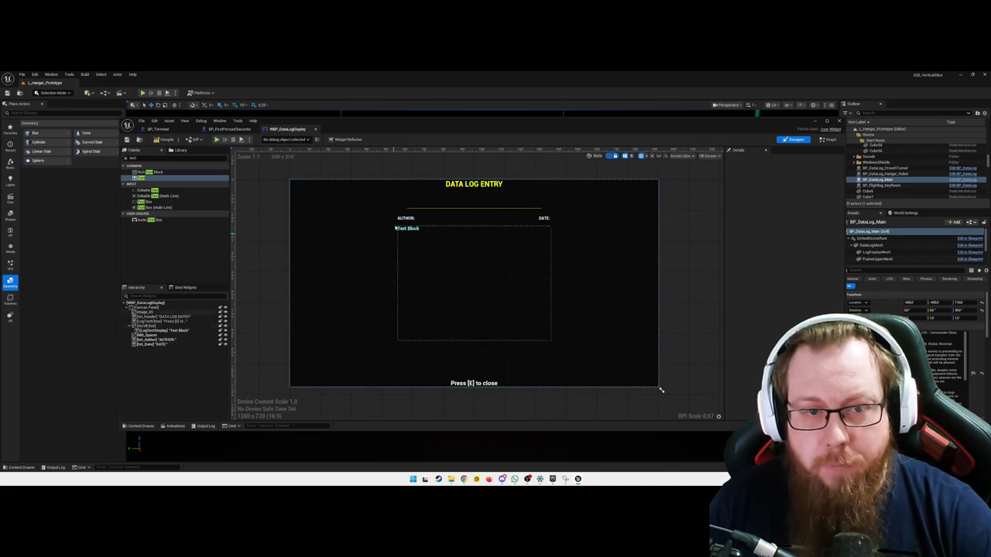
left_click(405, 219)
left_click(406, 219)
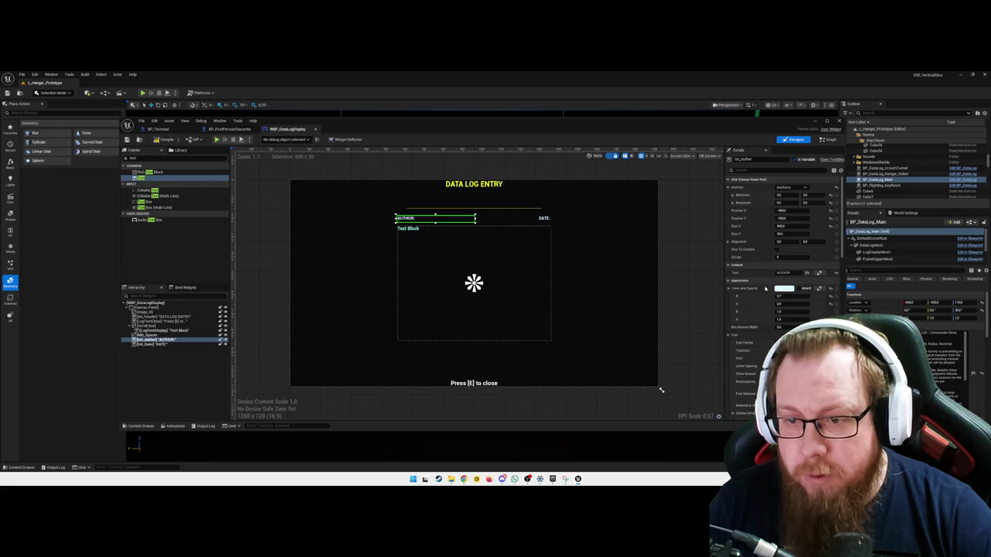
left_click(766, 169)
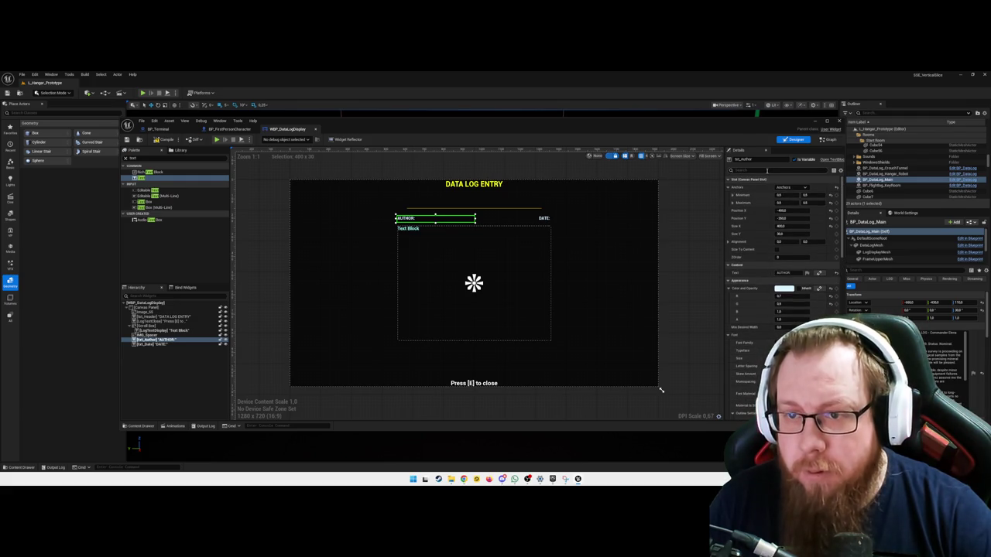
type("offset")
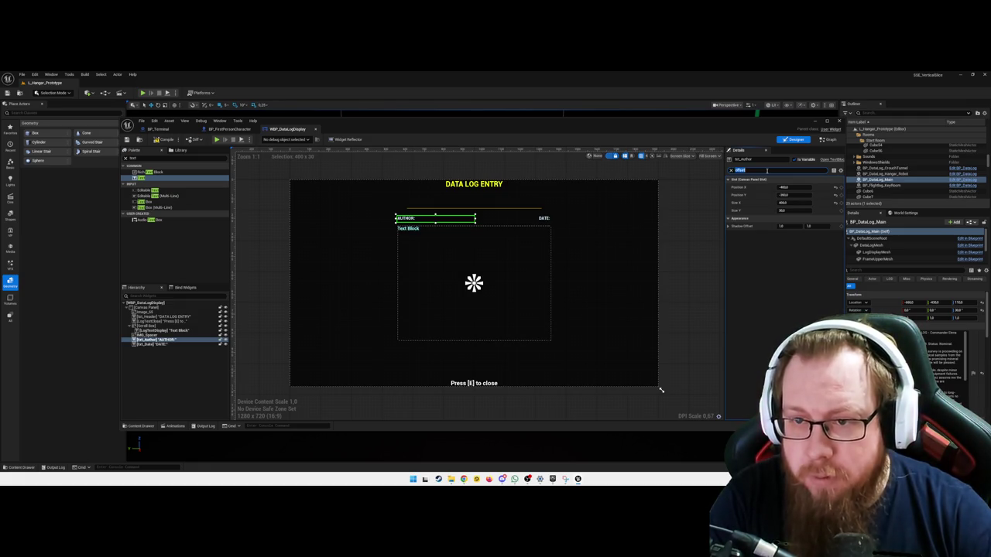
key("ctrl+a")
key("BackSpace")
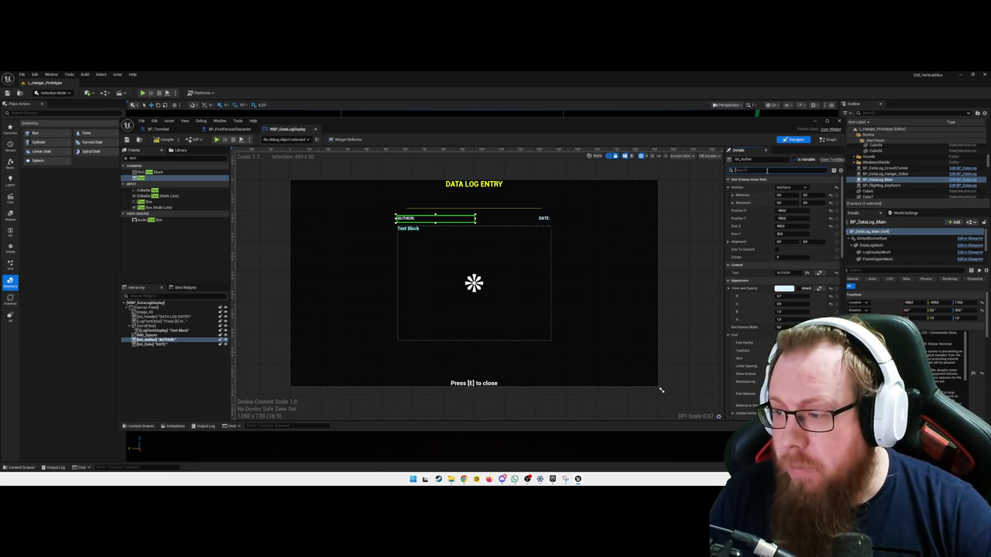
left_click(157, 160)
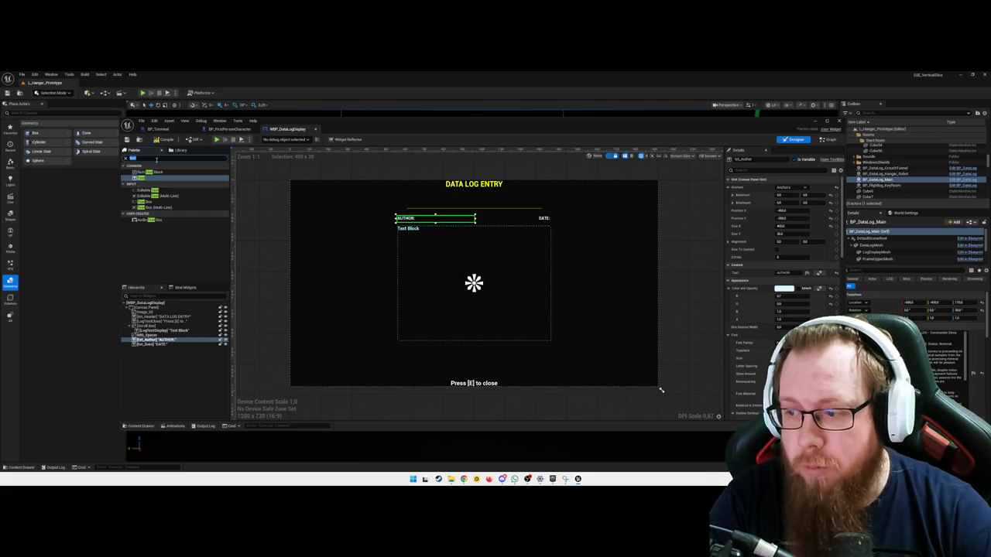
type("horizontal")
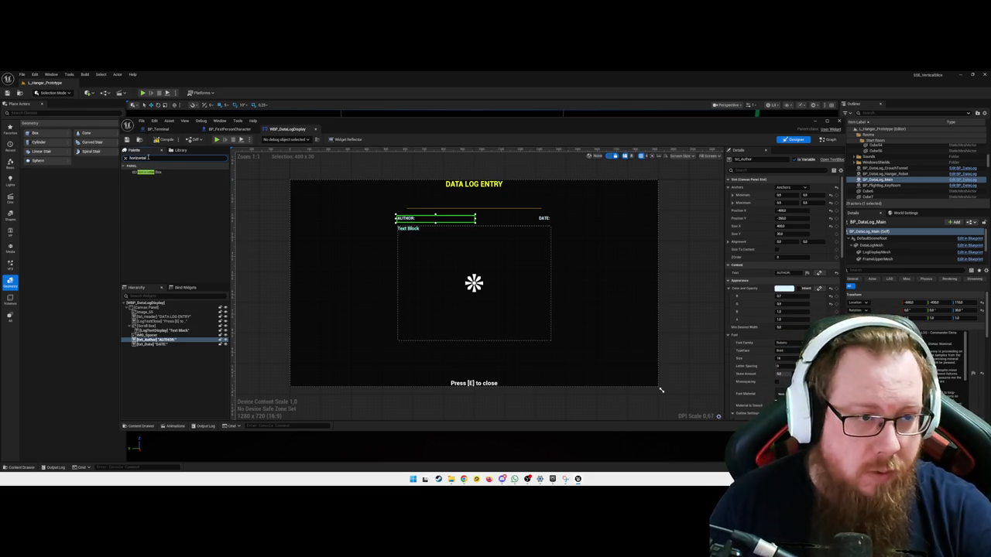
Drop a Horizontal Box on the log widget canvas and anchor it to the centre preset
left_click_drag(147, 172, 347, 203)
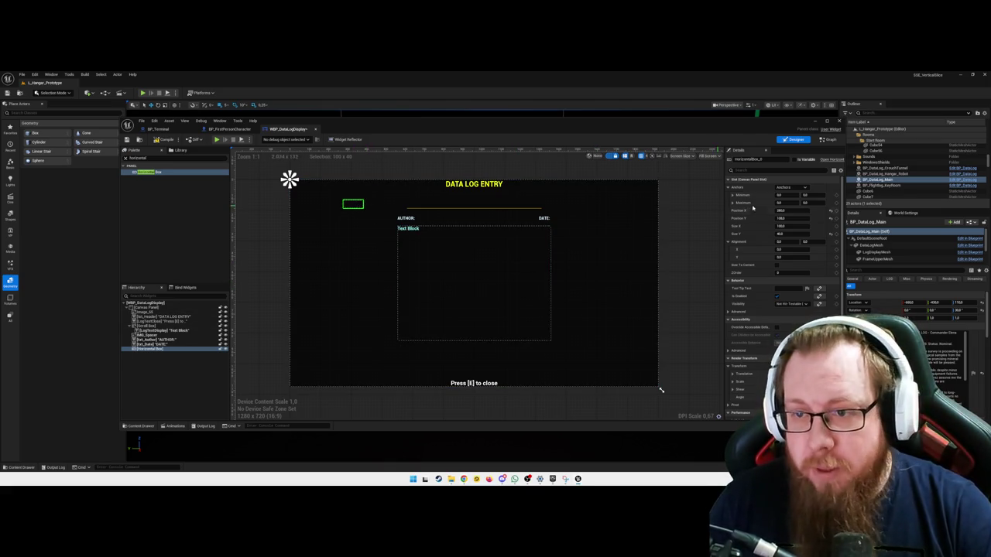
left_click(793, 187)
left_click(802, 224)
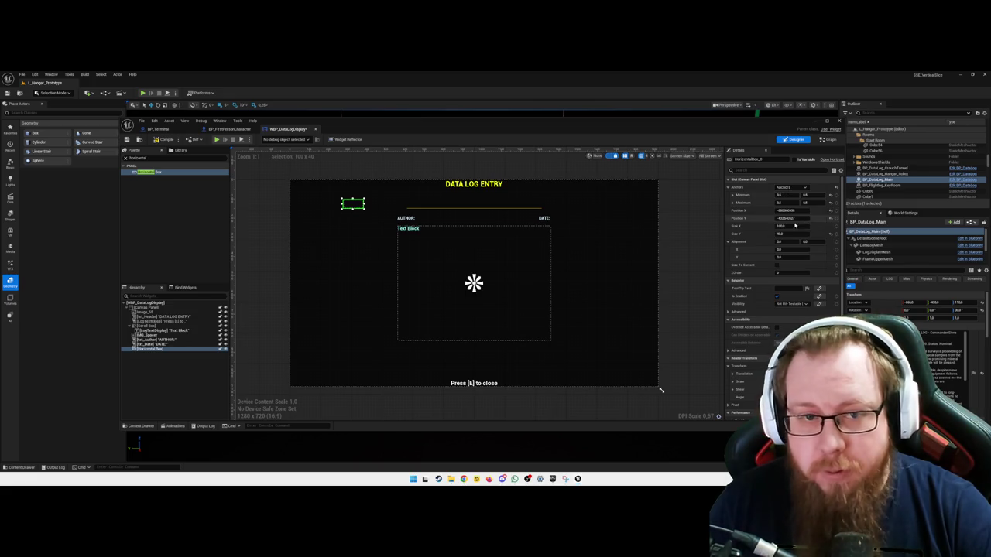
left_click(409, 219)
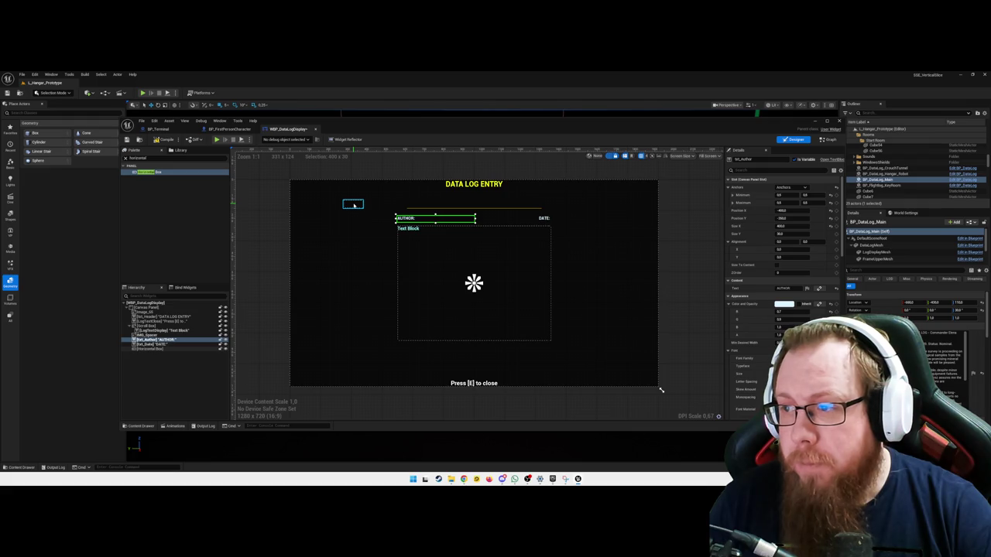
left_click(353, 205)
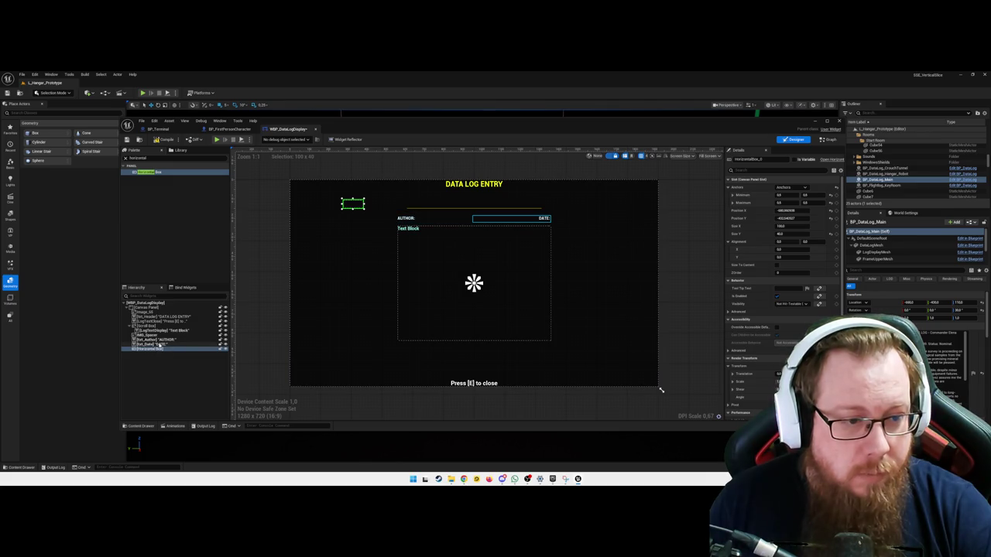
Move the AUTHOR label into the Horizontal Box and add a Spacer after it
left_click_drag(167, 342, 163, 349)
left_click(184, 157)
key("BackSpace")
key("BackSpace")
key("BackSpace")
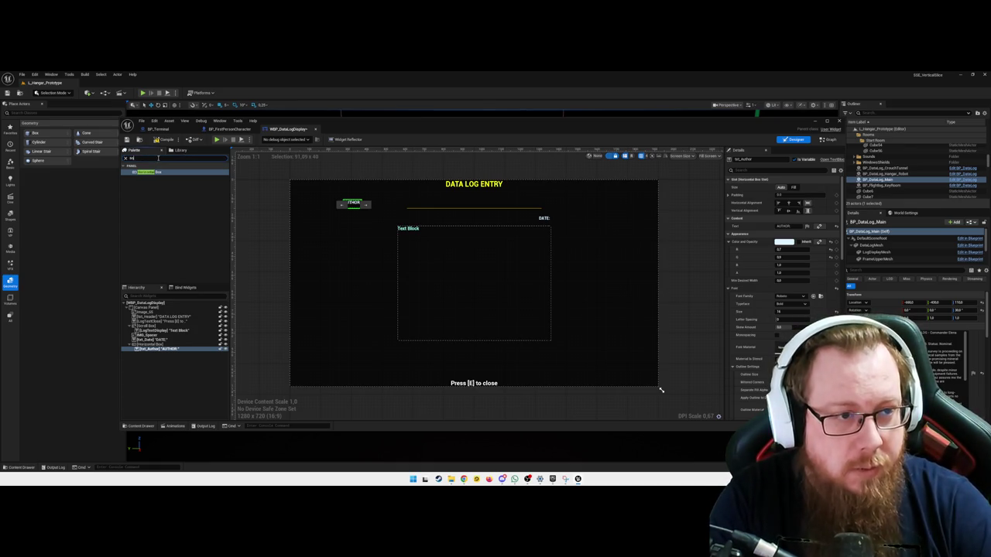
key("BackSpace")
key("BackSpace")
type("spacer")
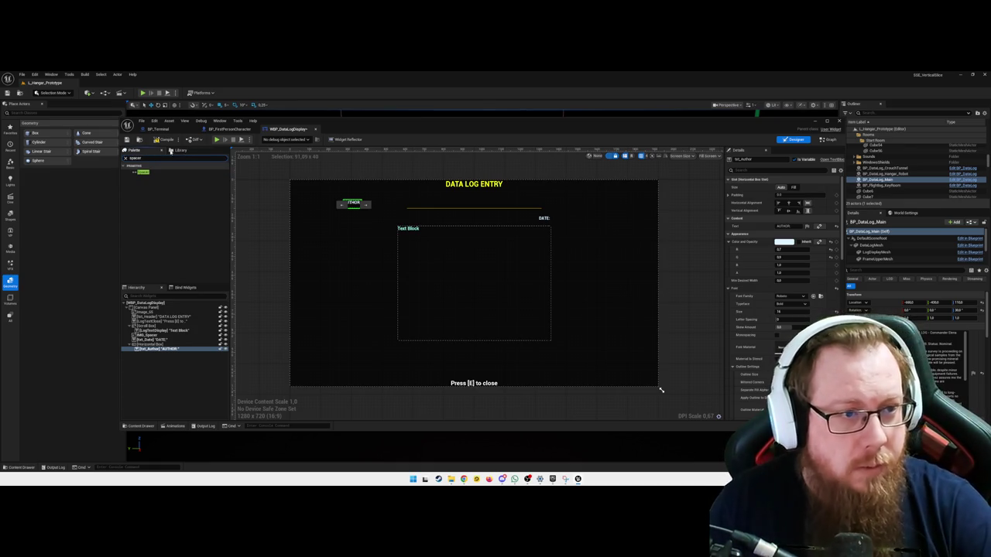
mouse_move(142, 172)
left_mouse_down()
mouse_move(193, 215)
mouse_move(159, 354)
mouse_move(167, 352)
mouse_move(155, 354)
left_mouse_up()
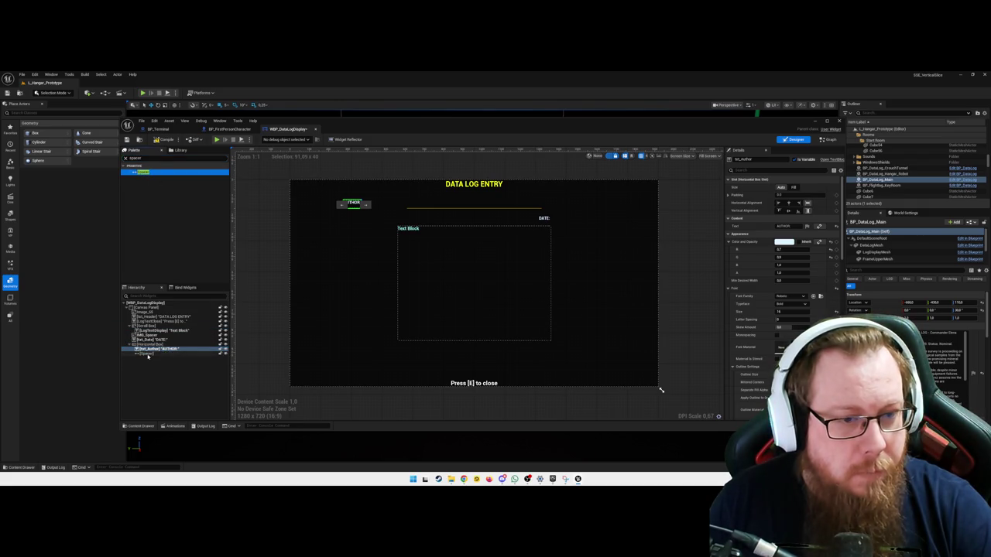
left_click(147, 353)
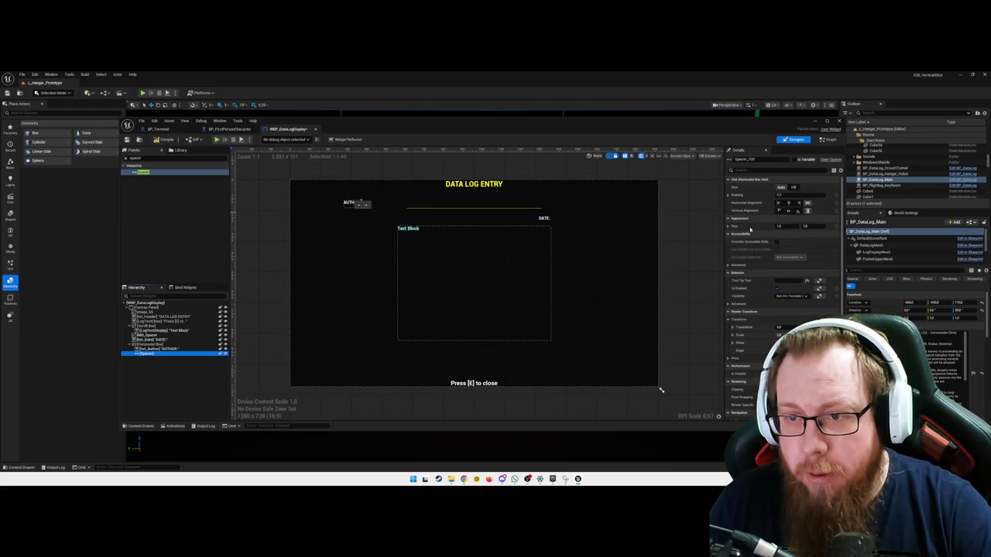
Position the Horizontal Box at X -486, Y -426 with an initial width of 300
left_click(165, 350)
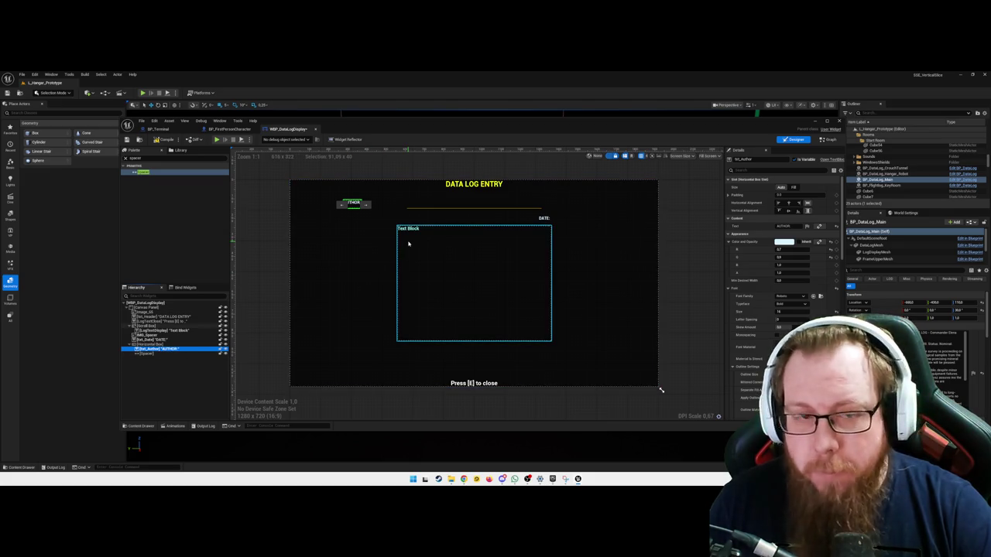
left_click(154, 344)
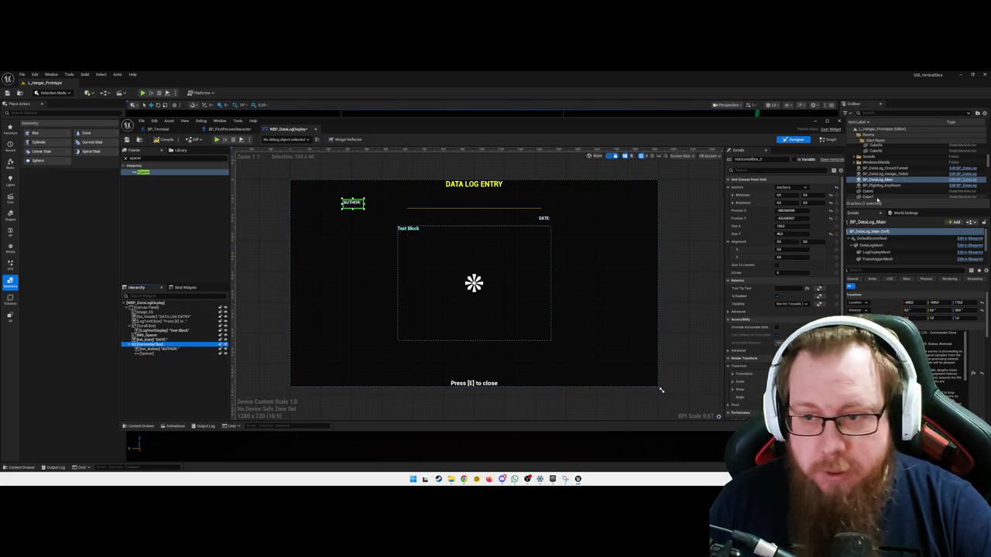
type("-486")
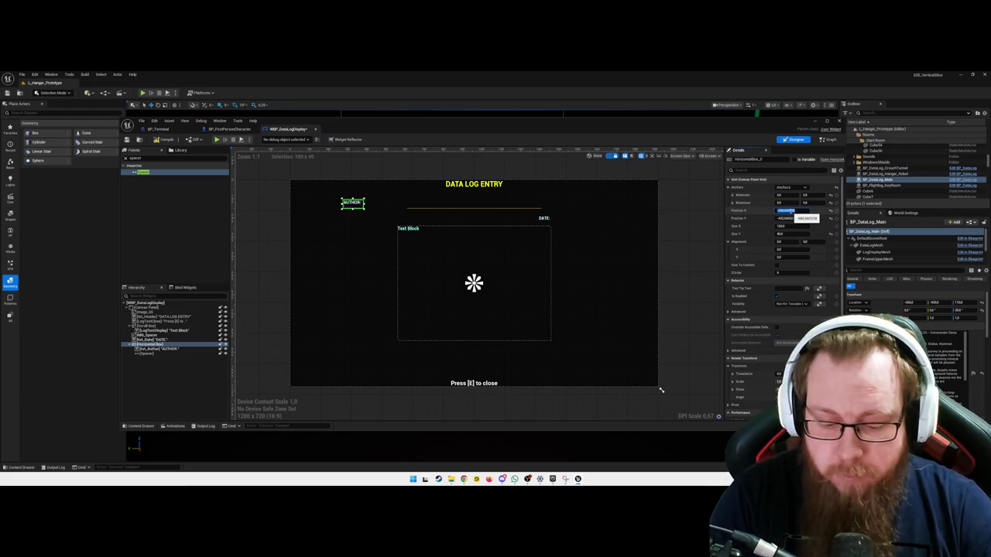
key("Tab")
key("BackSpace")
type("-426")
key("Return")
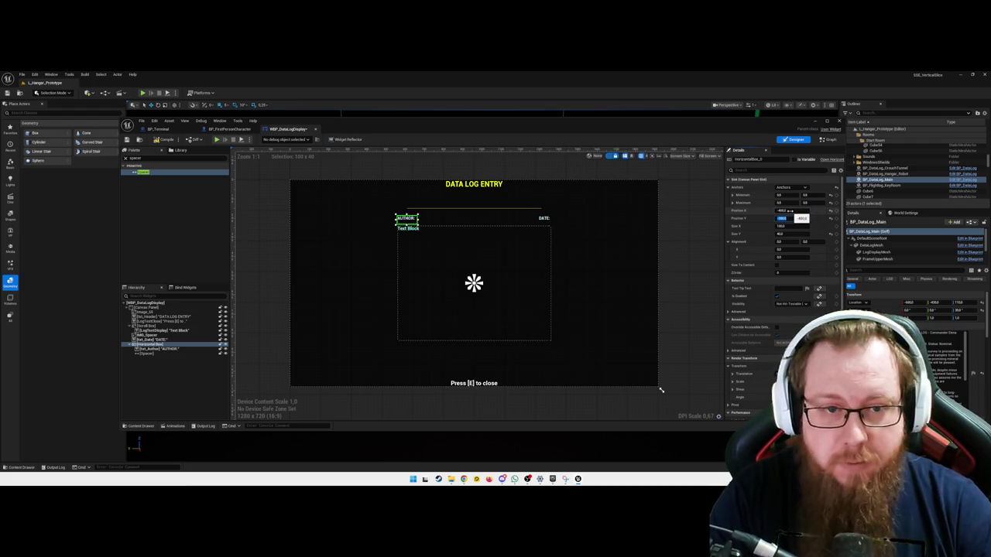
key("Tab")
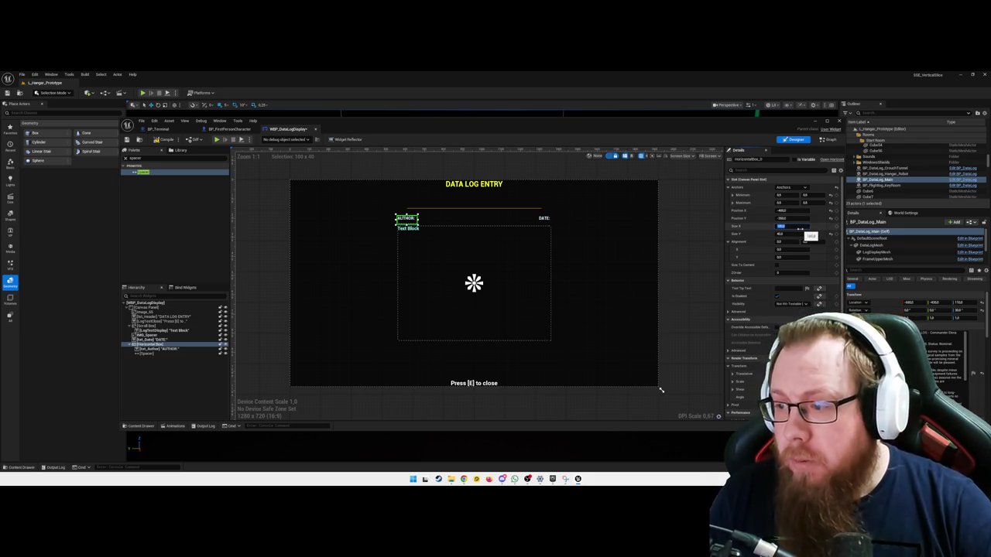
type("300")
key("Tab")
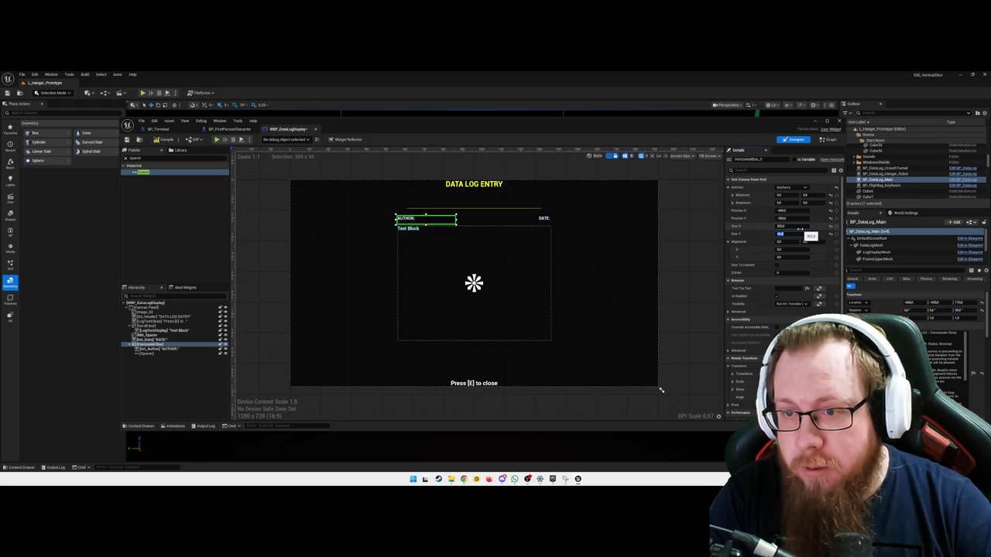
type("0")
key("Tab")
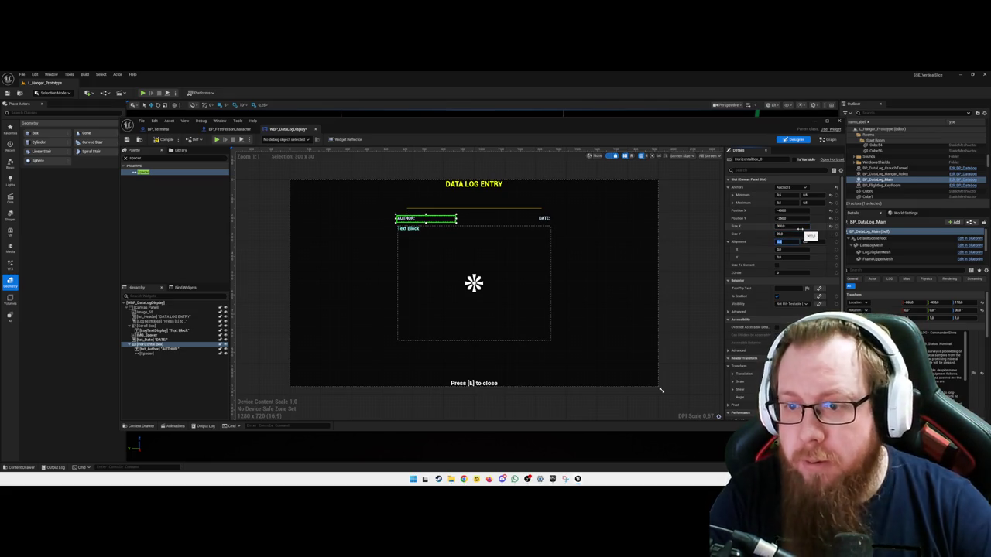
Resize the AUTHOR Horizontal Box to 350 by 30
left_click(543, 219)
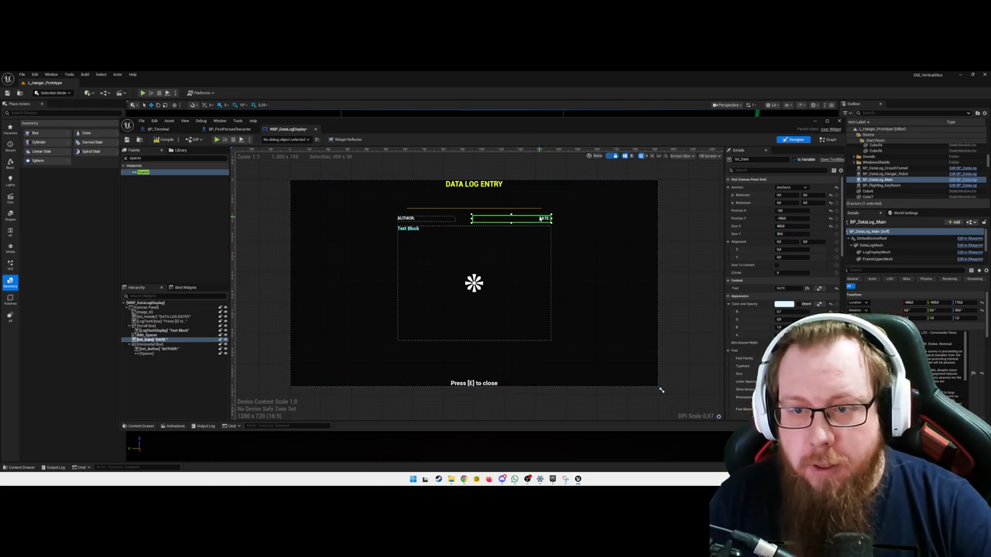
left_click(424, 220)
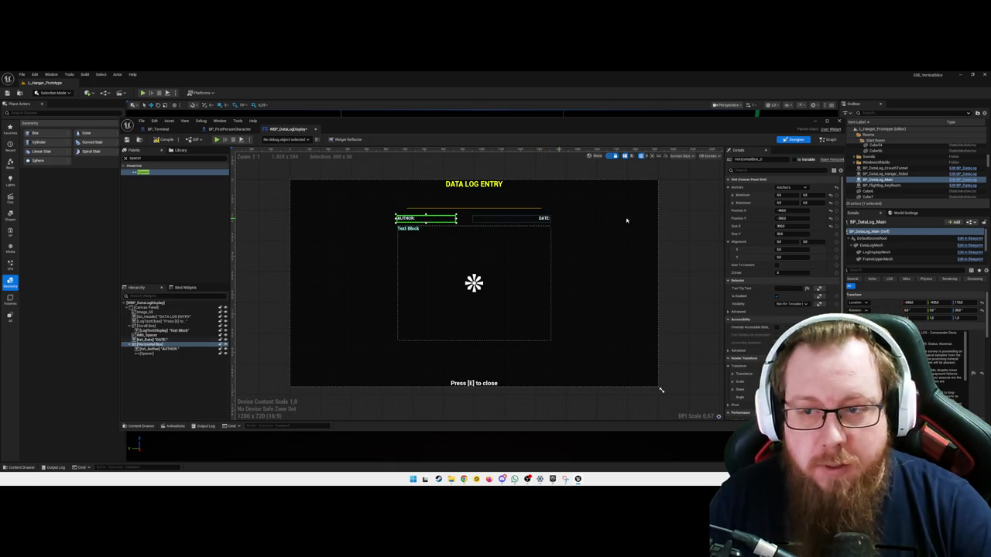
left_click(789, 226)
type("30")
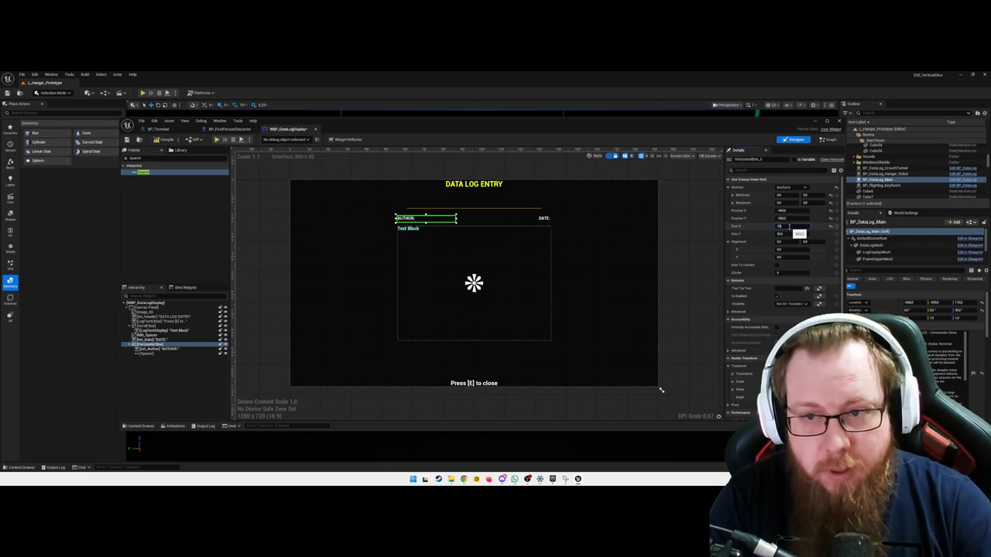
type("0")
key("Tab")
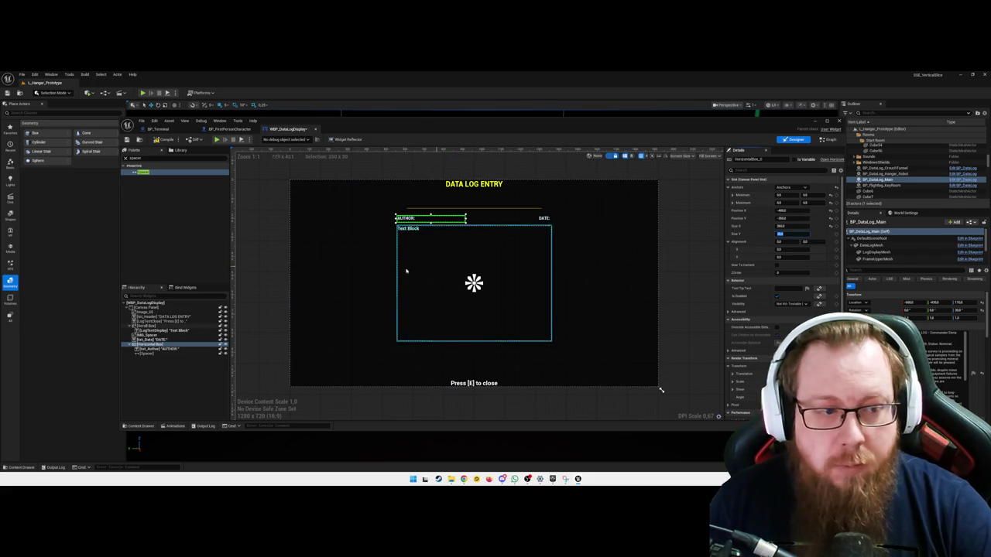
key("Return")
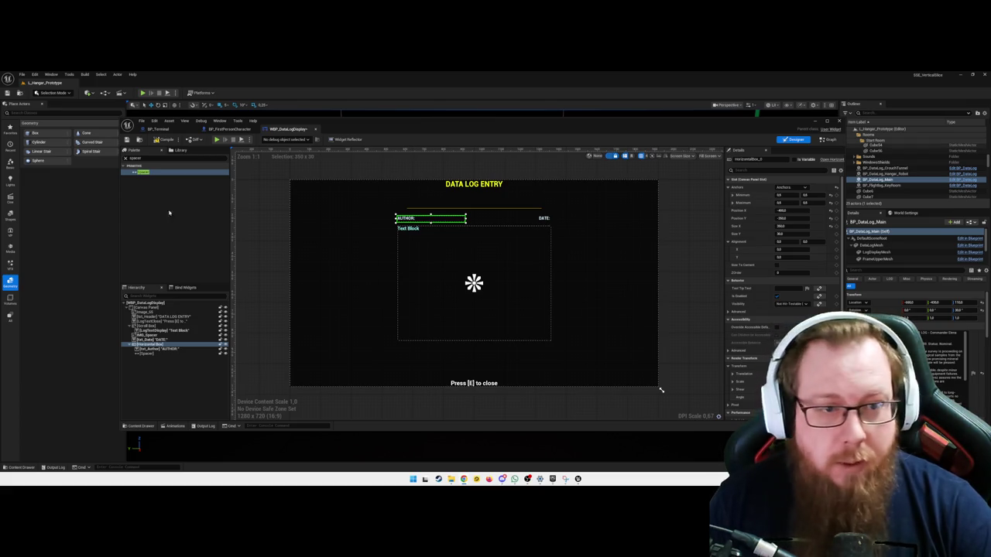
left_click(156, 353)
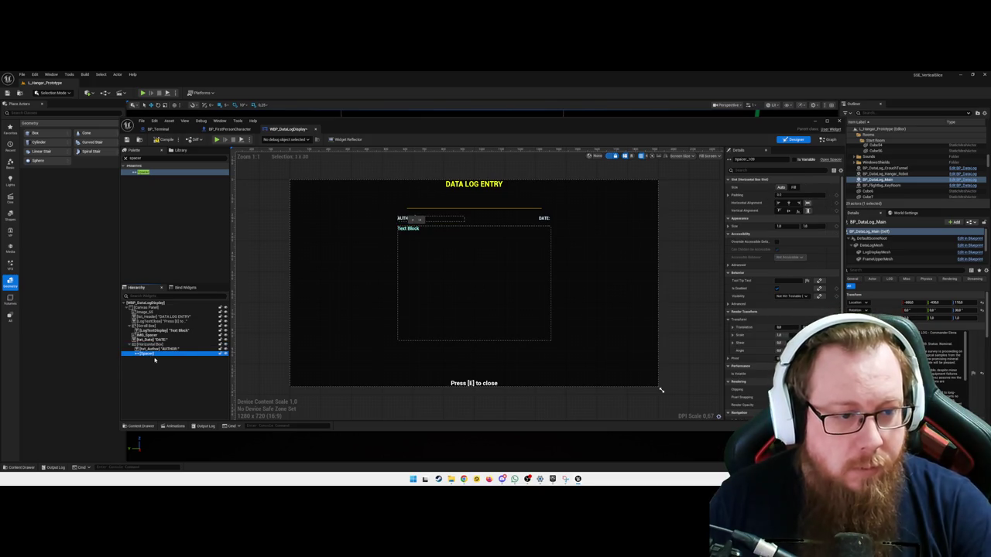
Rename the Spacer after the AUTHOR label to LeftSpacer
left_click(166, 353)
type("LeftSp")
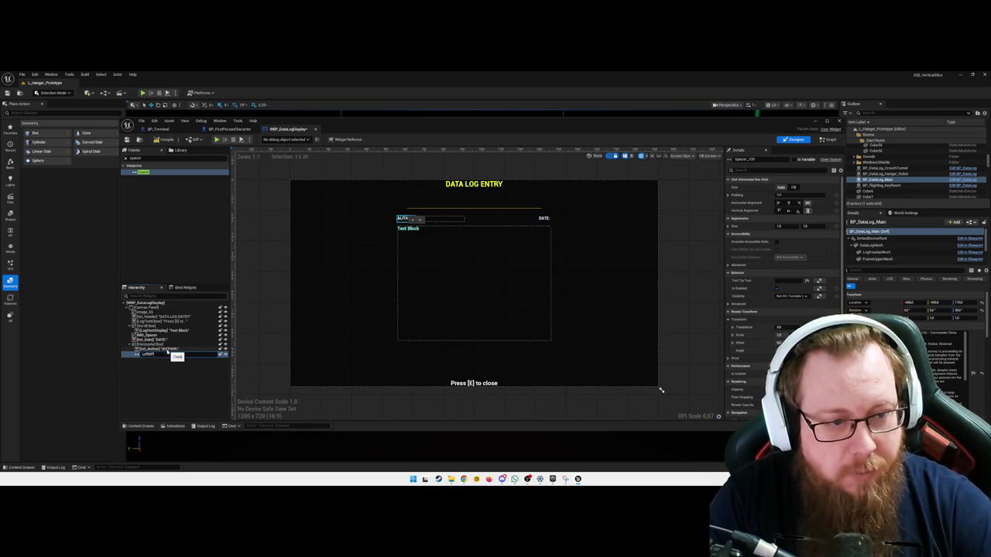
type("acer")
key("Return")
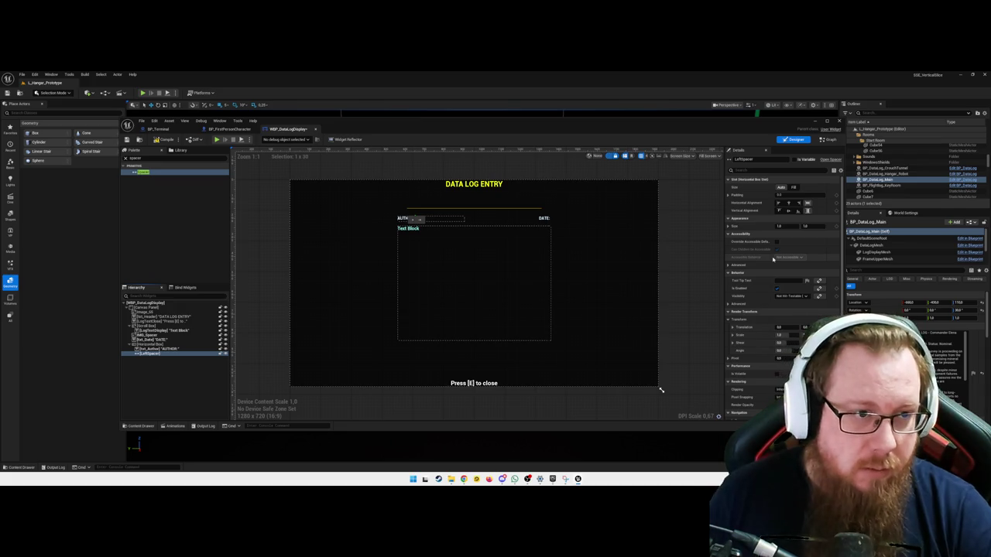
left_click(164, 142)
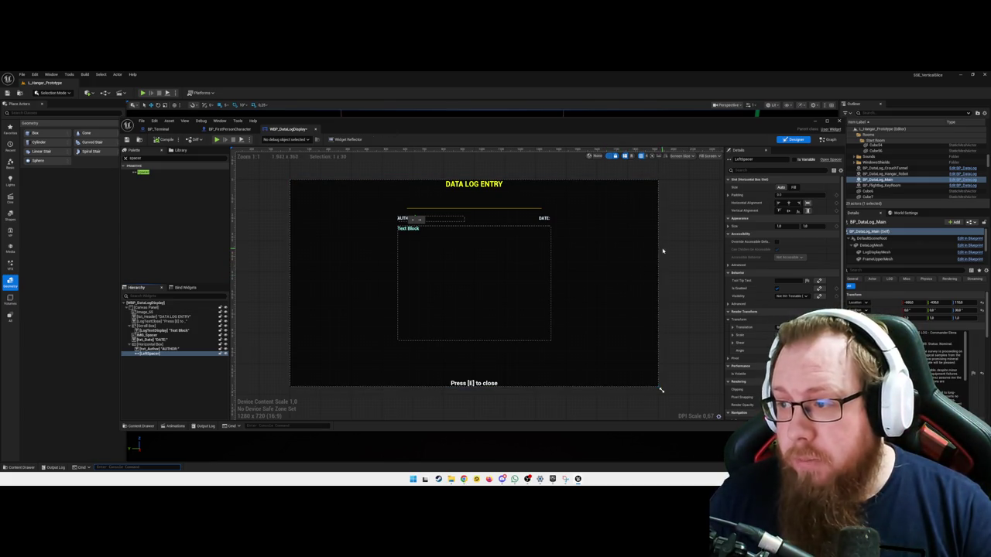
type("size")
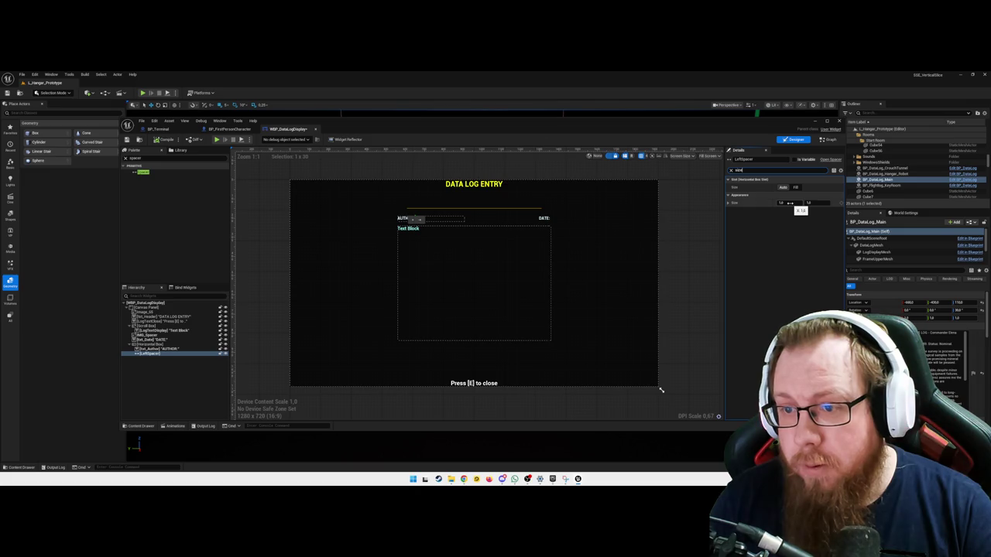
Set LeftSpacer's Size X to 50 and add a second spacer to the header row
mouse_move(791, 204)
left_mouse_down()
mouse_move(837, 204)
mouse_move(789, 203)
left_mouse_up()
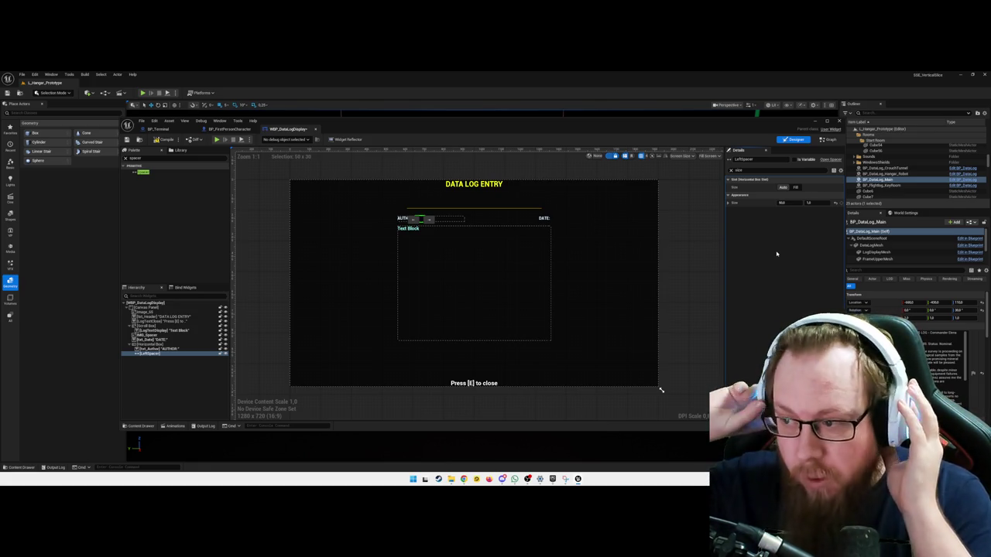
left_click(761, 172)
key("BackSpace")
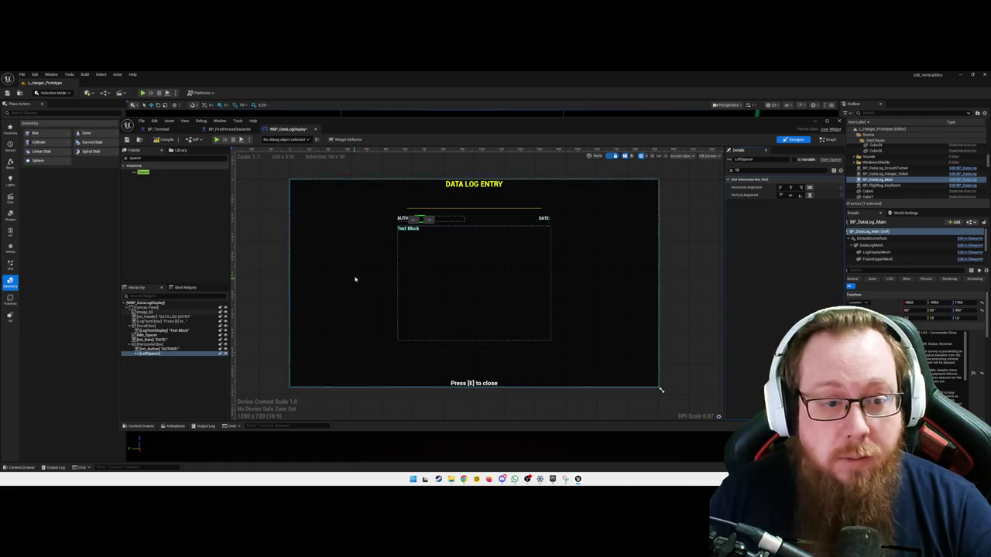
left_click(268, 332)
mouse_move(141, 172)
left_mouse_down()
mouse_move(219, 204)
mouse_move(194, 358)
mouse_move(152, 350)
left_mouse_up()
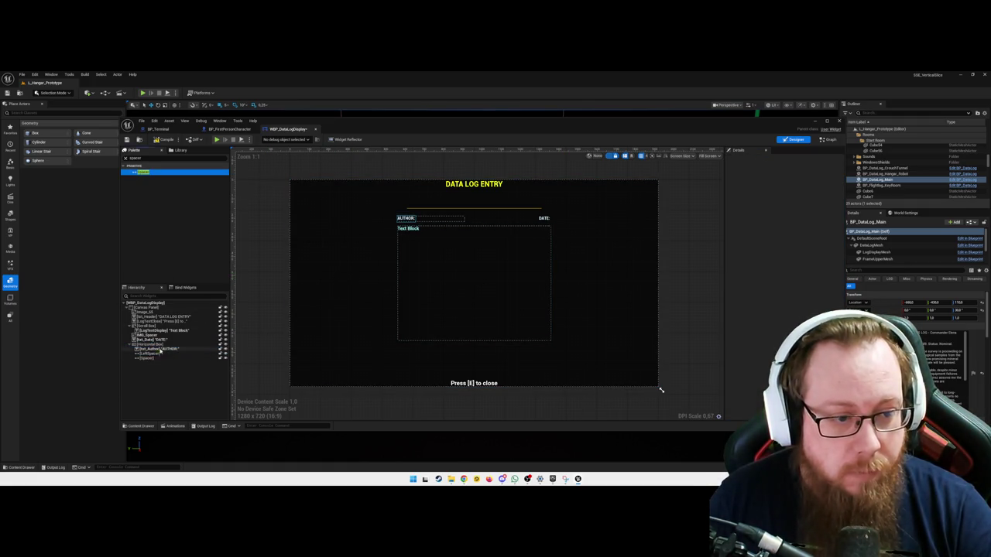
Add a spacer to the header row, name it RightSpacer, and set its Size to Fill
left_click(147, 358)
left_click(770, 158)
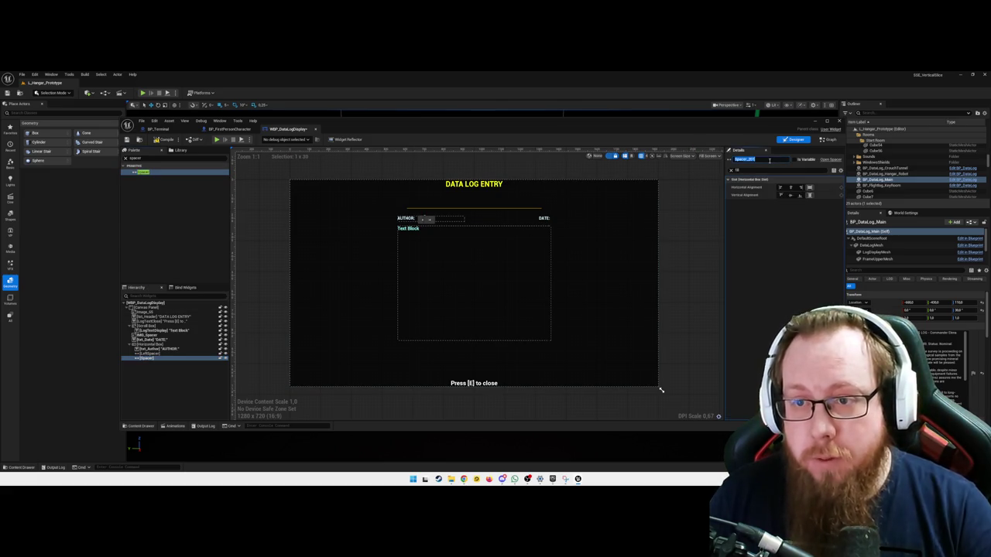
type("RightSpacer")
key("Return")
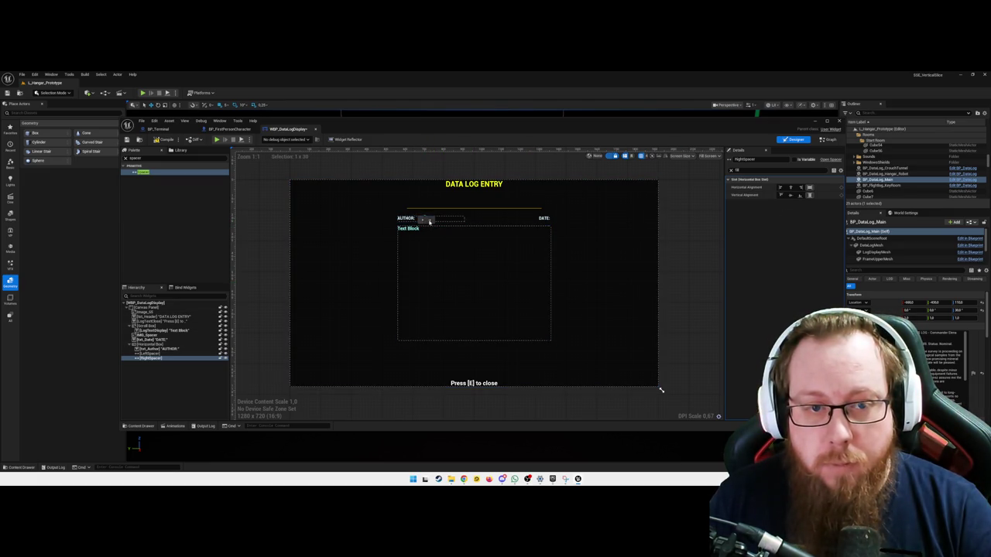
left_click(748, 171)
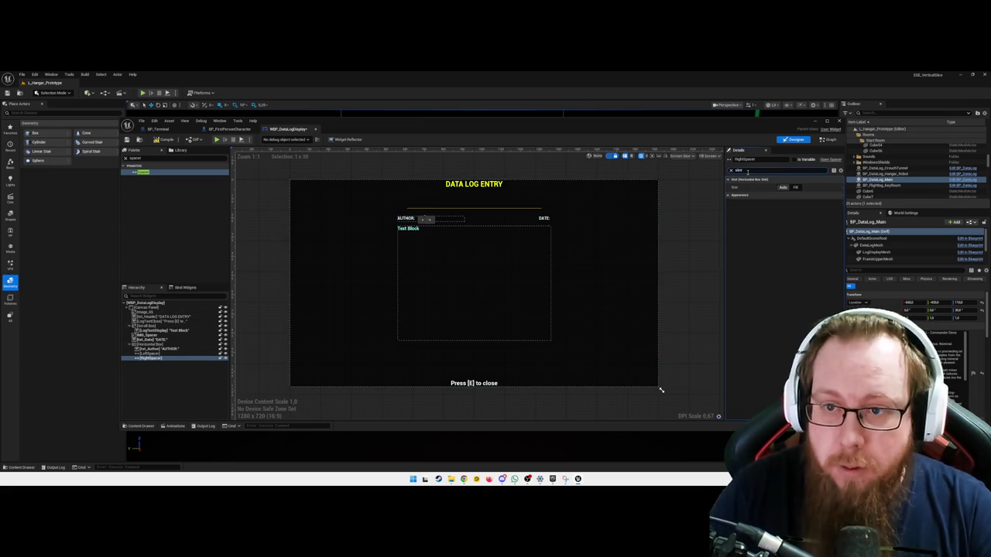
type("size")
left_click(796, 187)
Scrub the LeftSpacer smaller so the AUTHOR: label shows in full
left_click(354, 270)
left_click(422, 220)
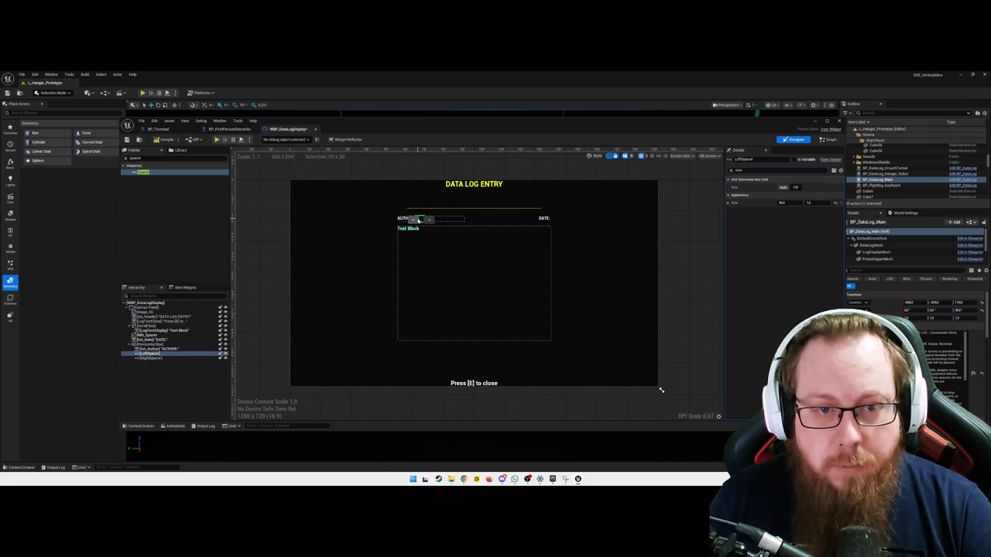
left_click(162, 359)
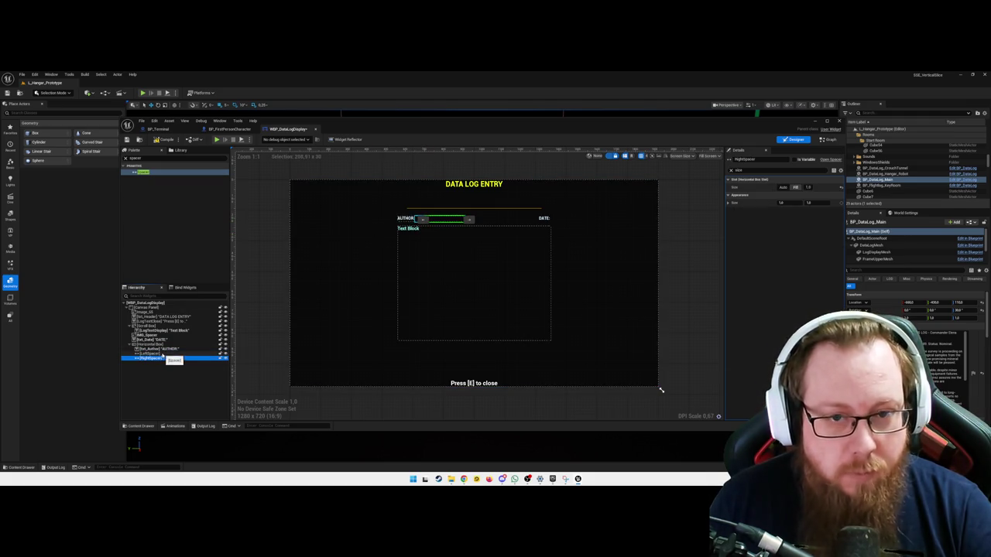
left_click(155, 354)
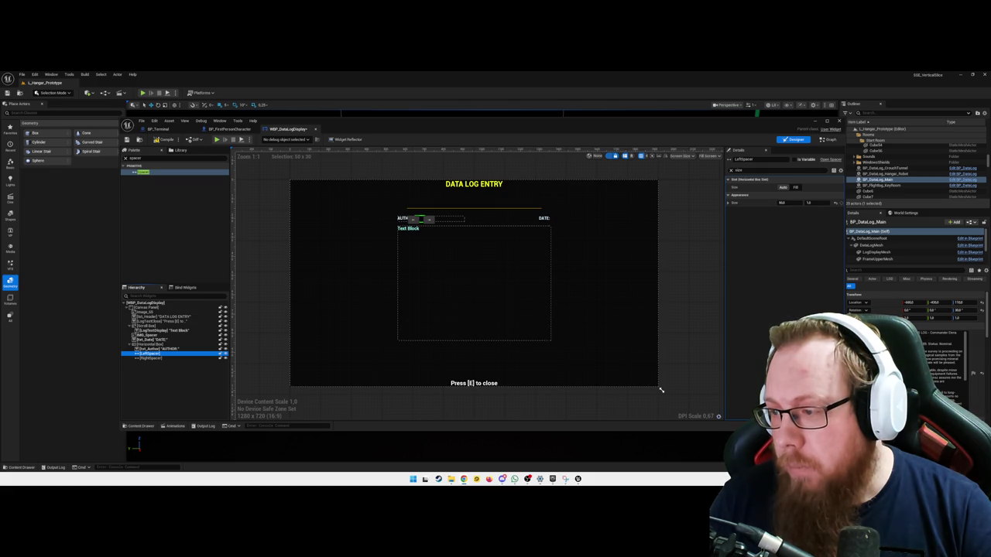
left_click(783, 188)
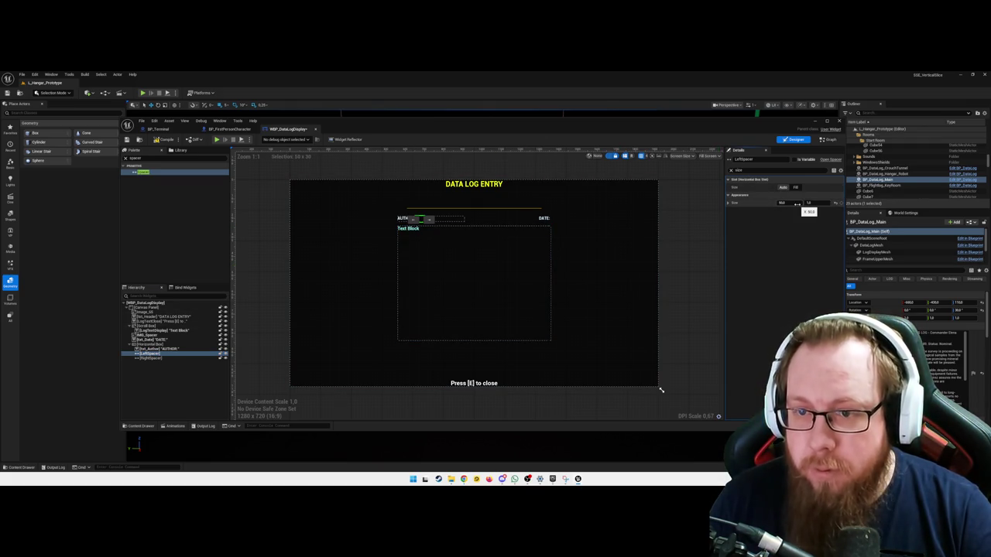
left_click_drag(796, 203, 774, 203)
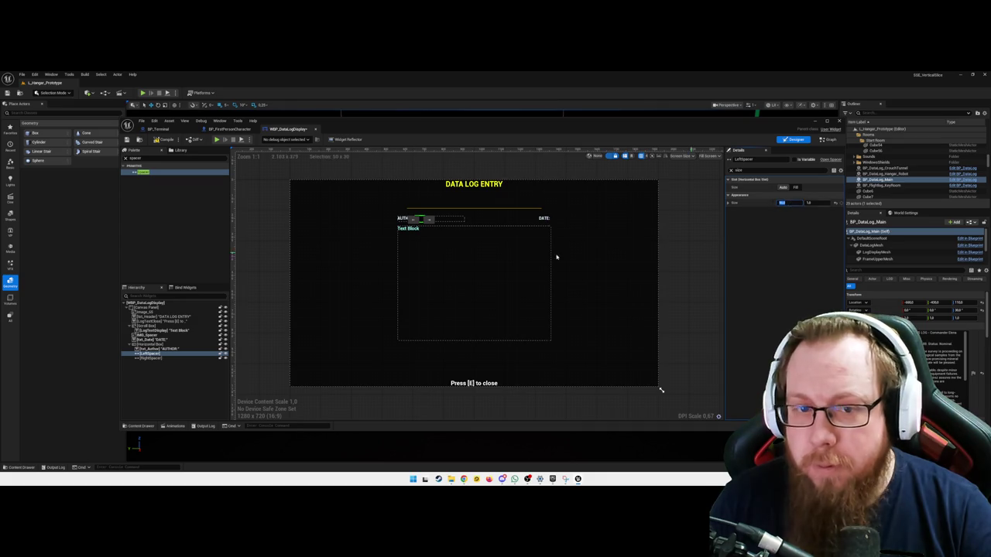
Rename the horizontal box holding the AUTHOR row to HB_Author
left_click(452, 220)
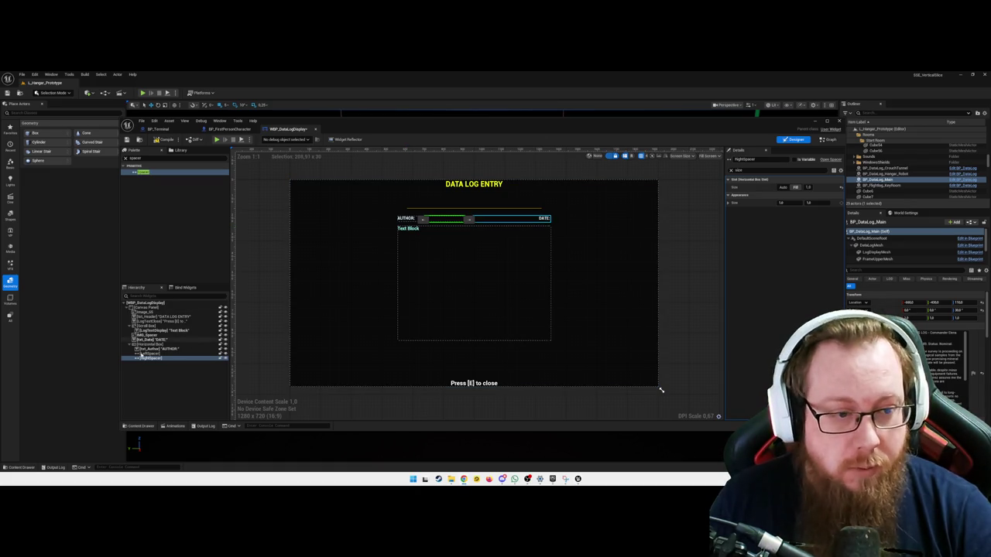
left_click(155, 345)
left_click(774, 159)
type("HB_Author")
key("Return")
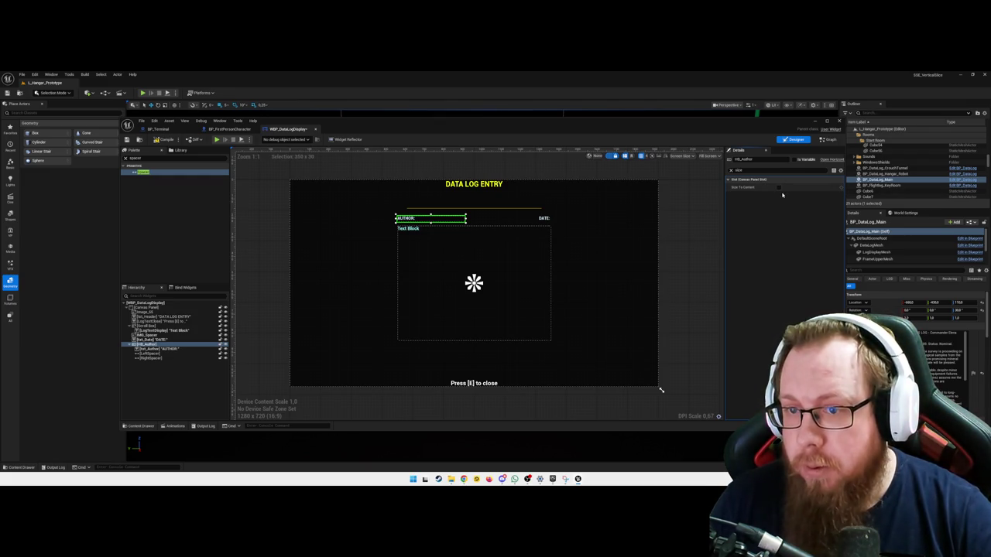
Clear the Details property filter and anchor HB_Author to the top-left of the canvas
left_click_drag(758, 171, 730, 171)
type("fixed")
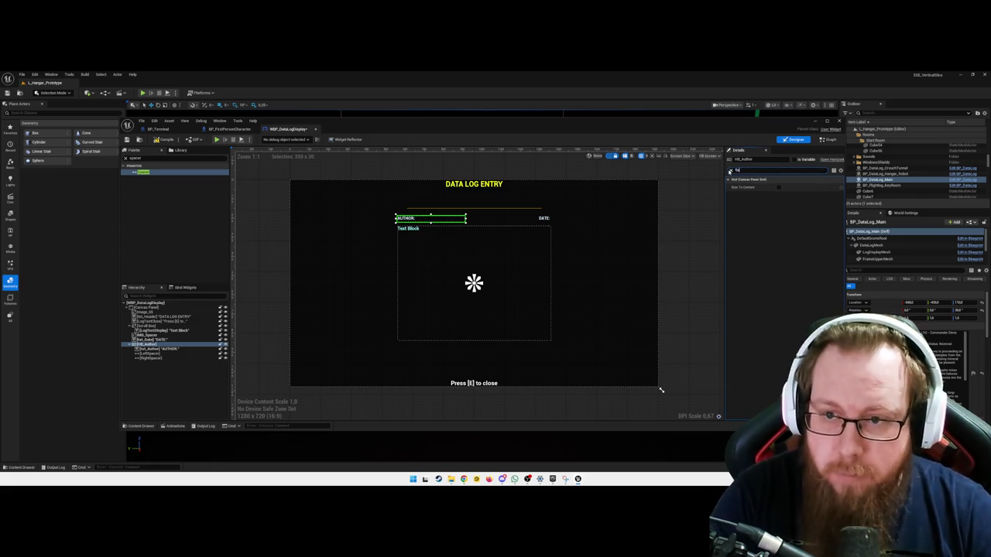
key("ctrl+a")
key("BackSpace")
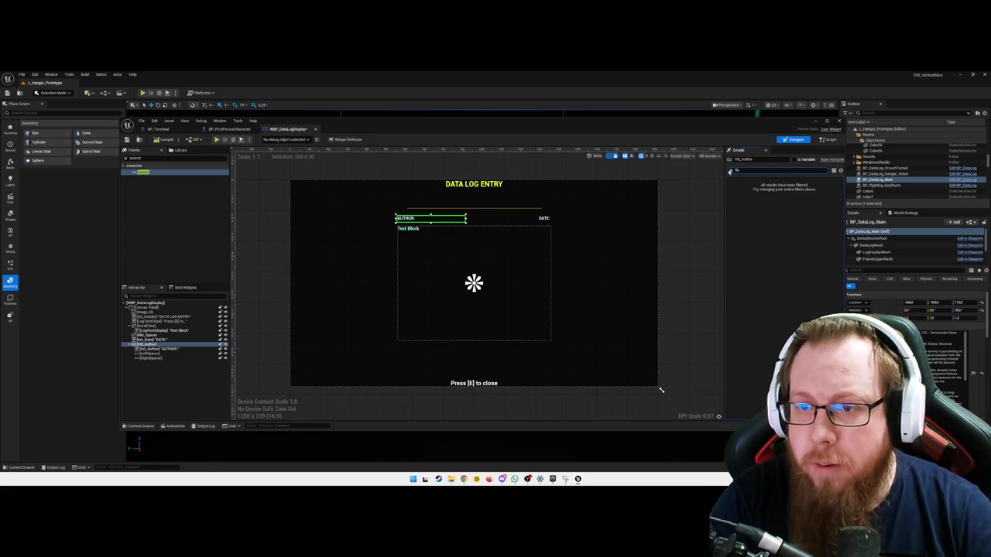
key("BackSpace")
key("BackSpace")
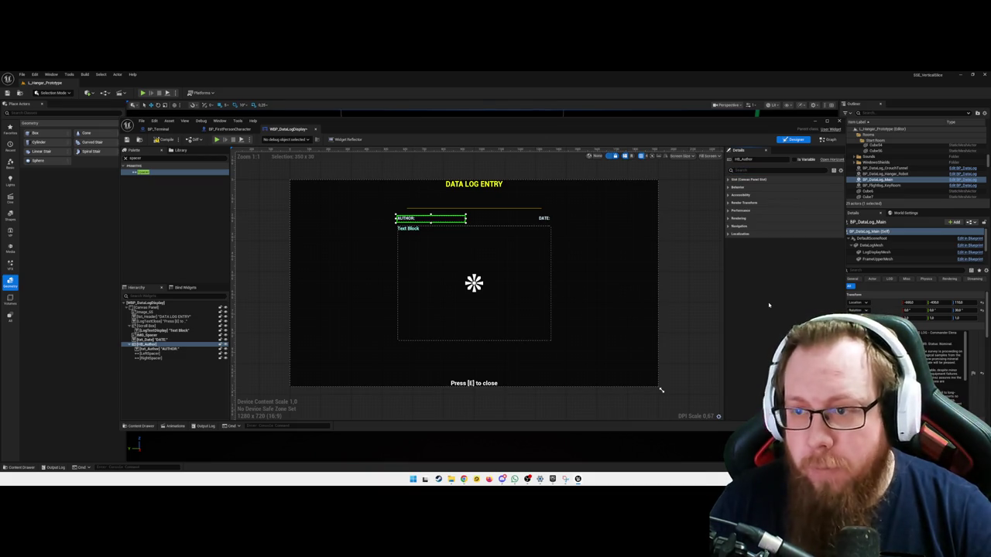
type("rule")
key("BackSpace")
key("BackSpace")
key("BackSpace")
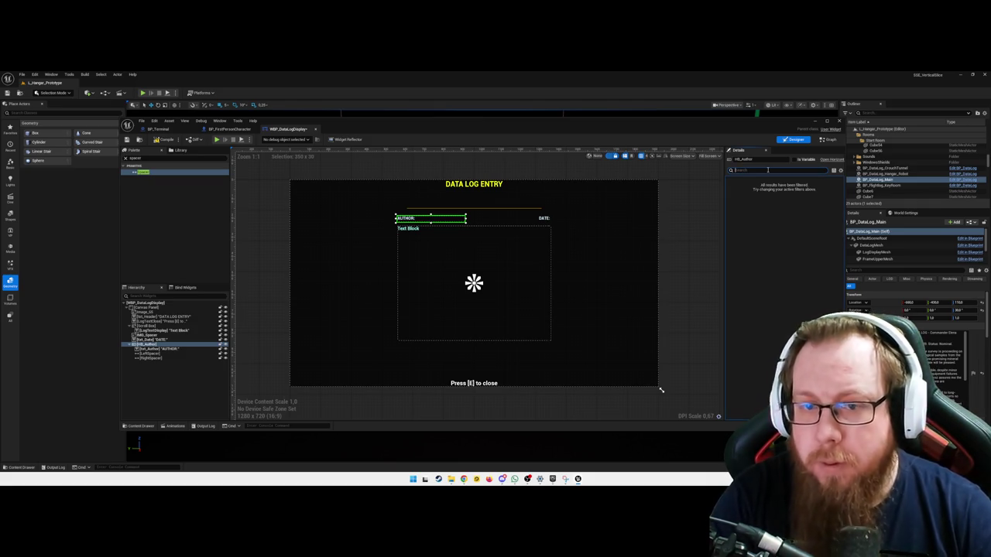
left_click(169, 345)
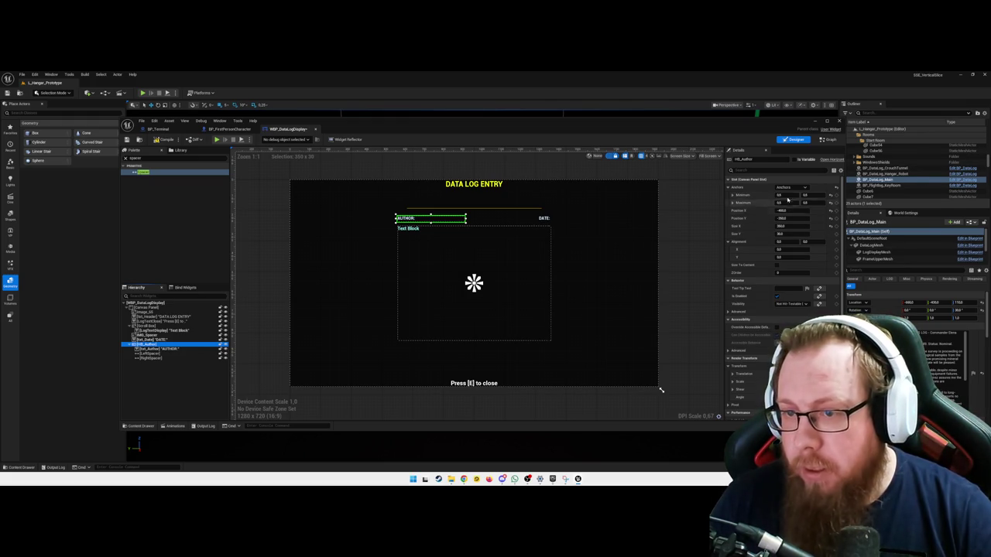
left_click(786, 187)
left_click(781, 198)
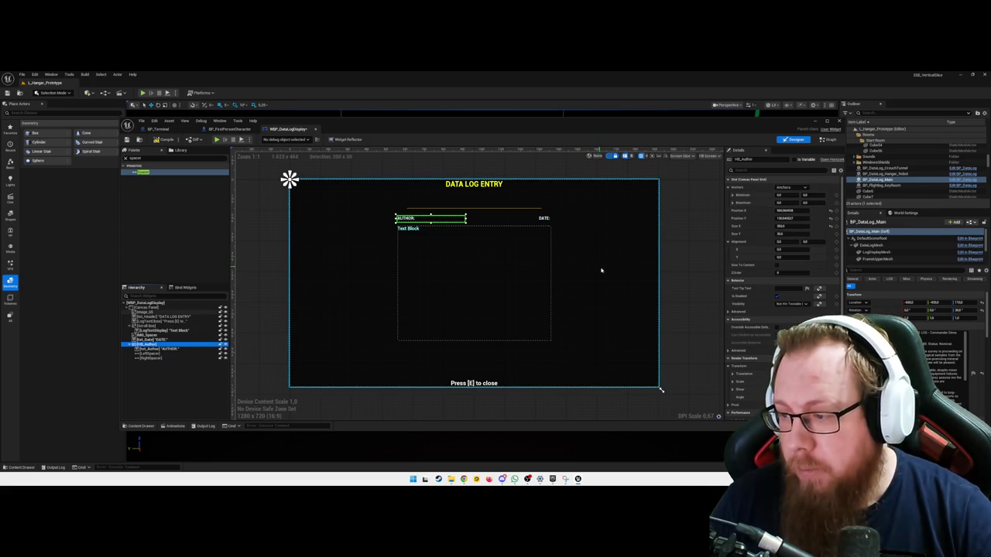
Set HB_Author to Position X 0, Y 140 with size 800 × 30
left_click(784, 211)
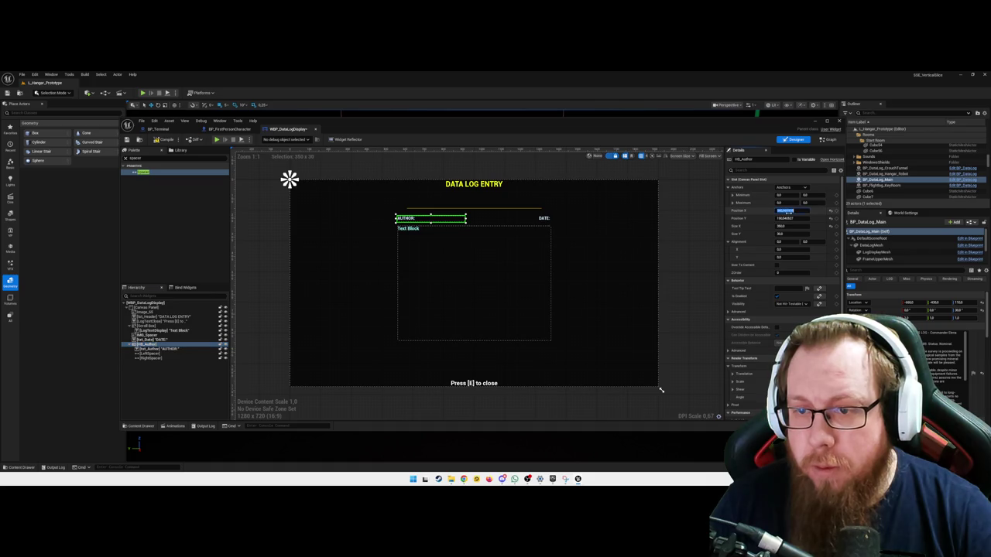
type("0")
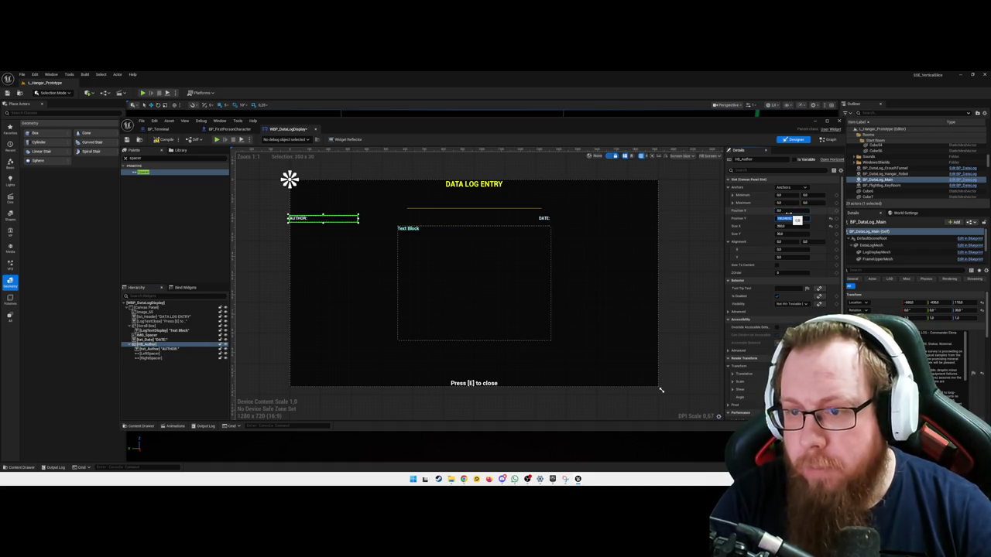
key("Tab")
type("105")
key("Tab")
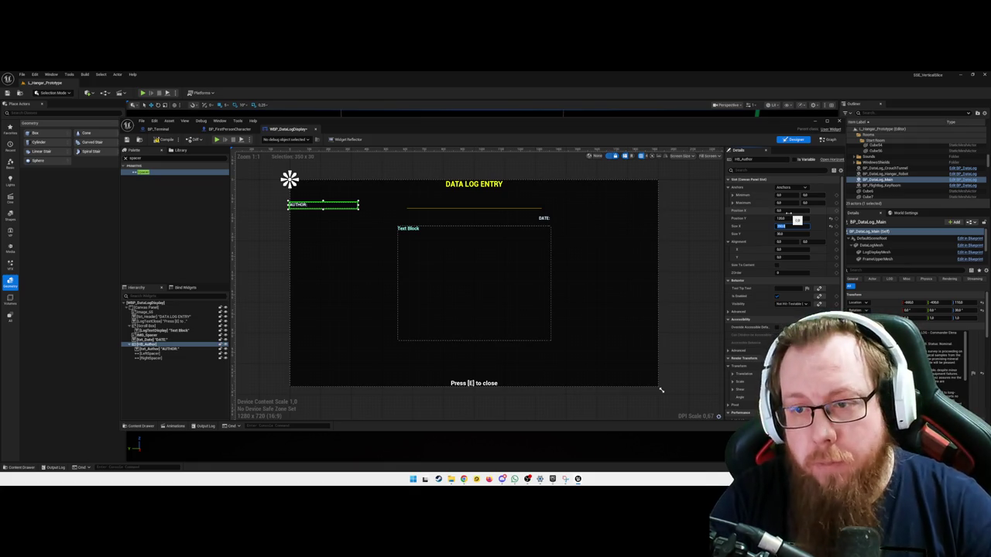
key("shift+Tab")
type("140")
key("Tab")
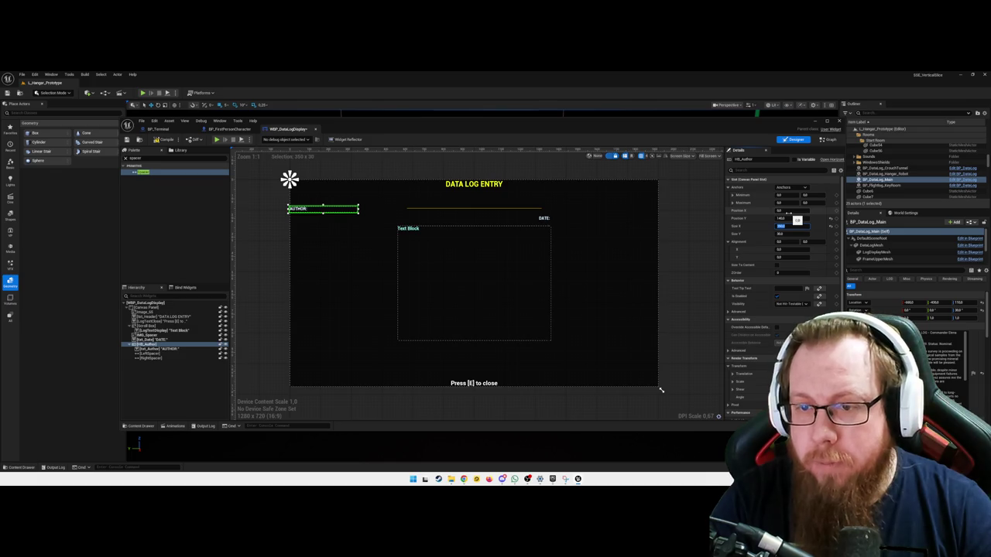
type("800")
key("Tab")
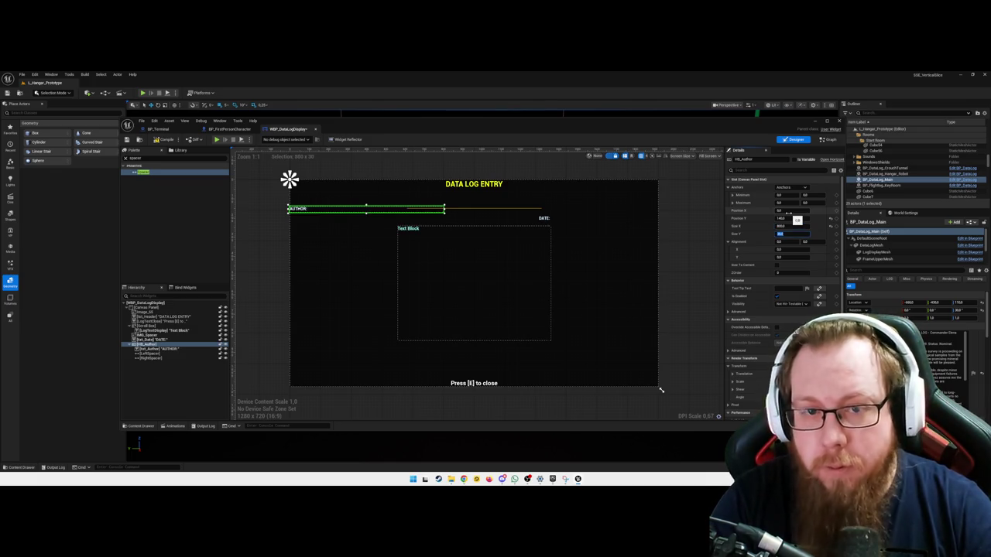
key("Tab")
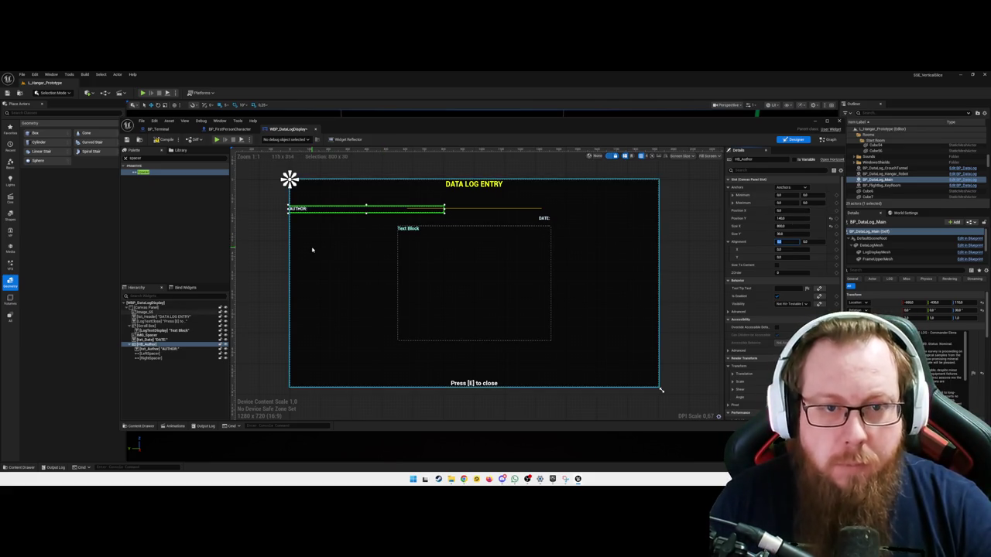
double_click(309, 210)
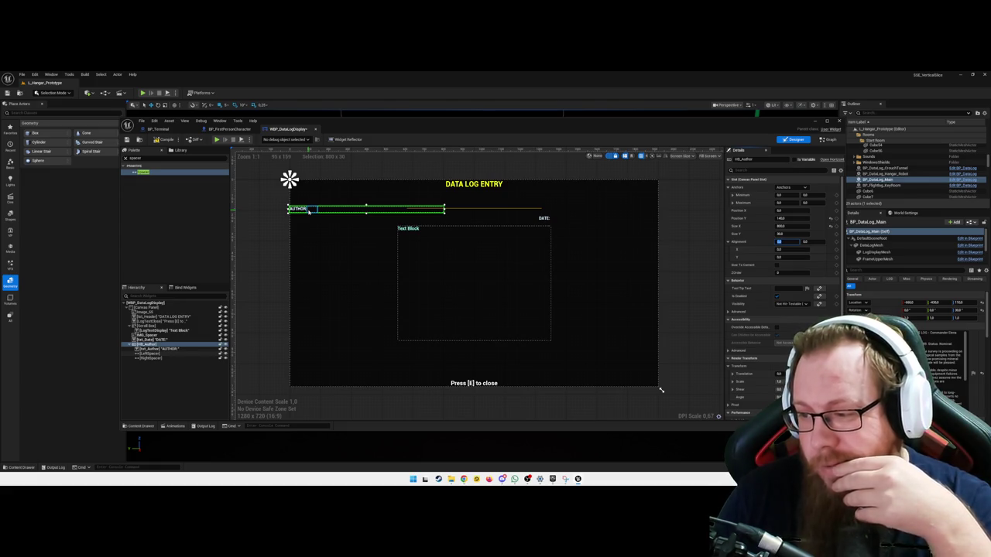
left_click(308, 212)
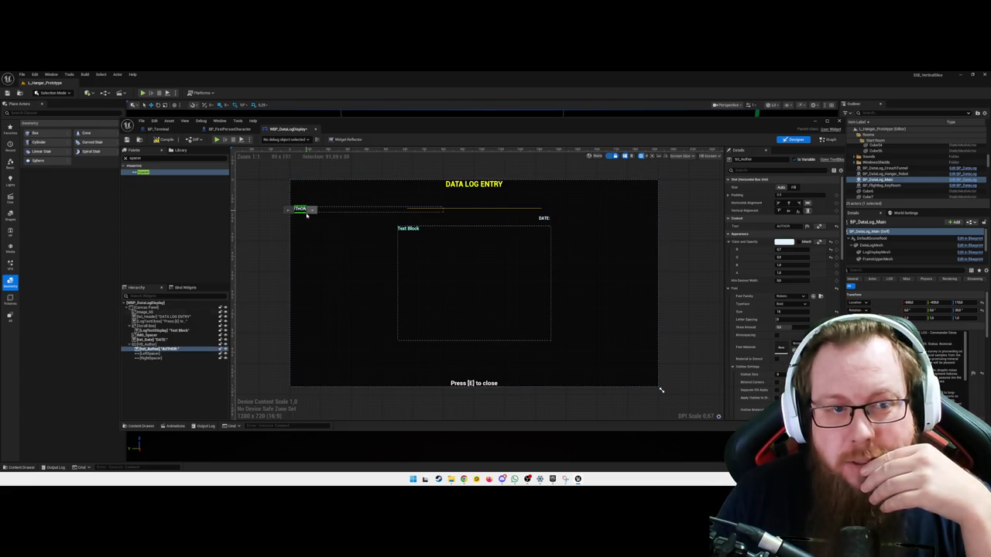
left_click_drag(165, 350, 155, 360)
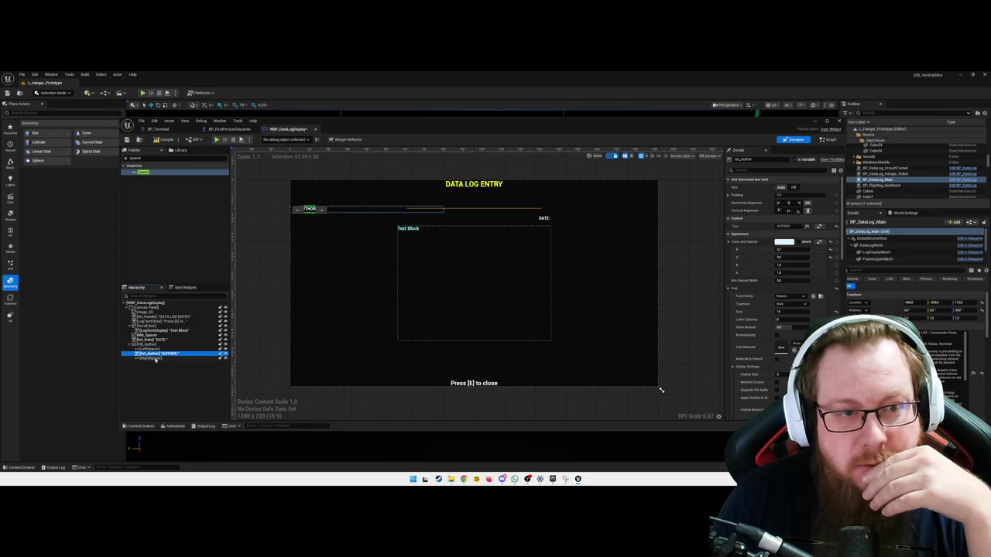
left_click(329, 210)
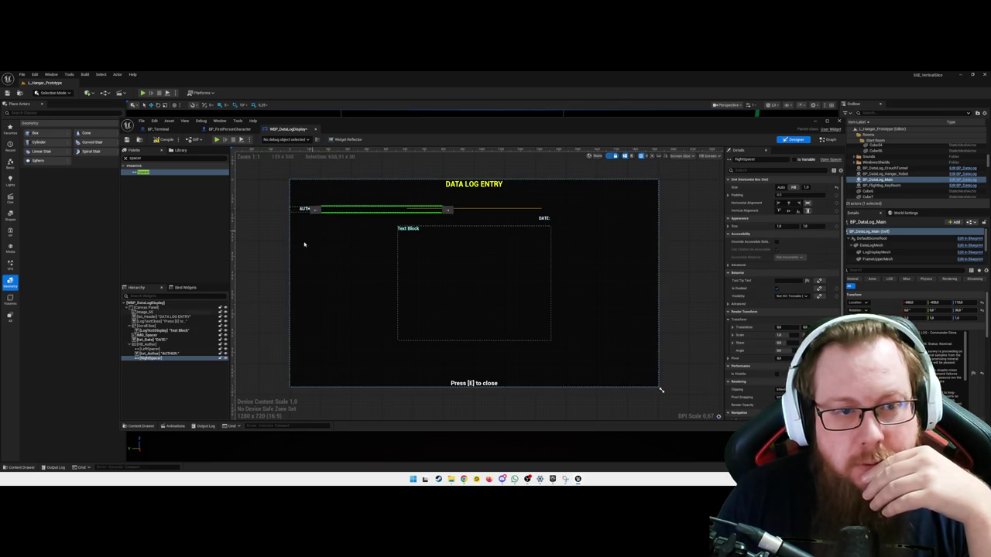
left_click(263, 261)
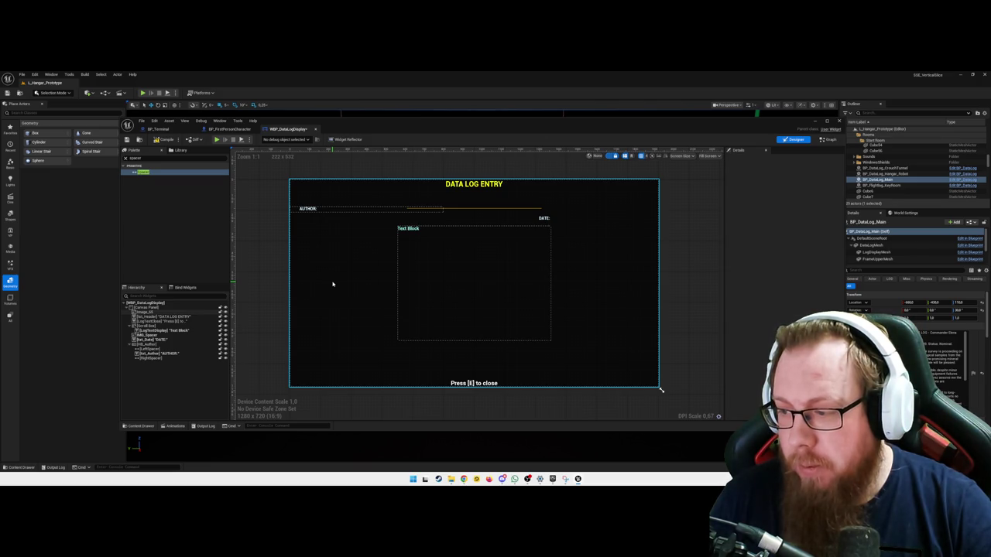
left_click(319, 210)
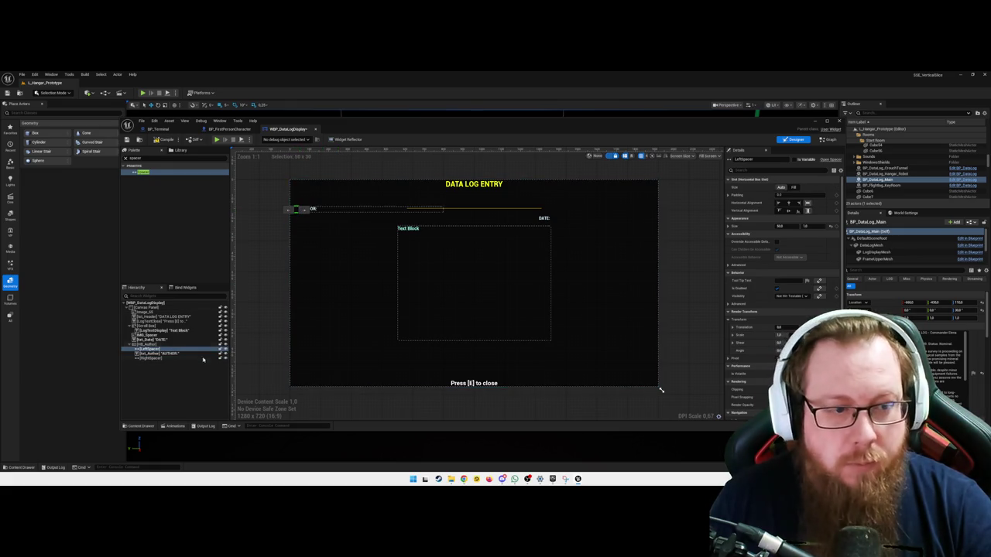
left_click(324, 211)
Try trial AUTHOR row positions of Y -1460, then X -550 and Y 1450
left_click(792, 219)
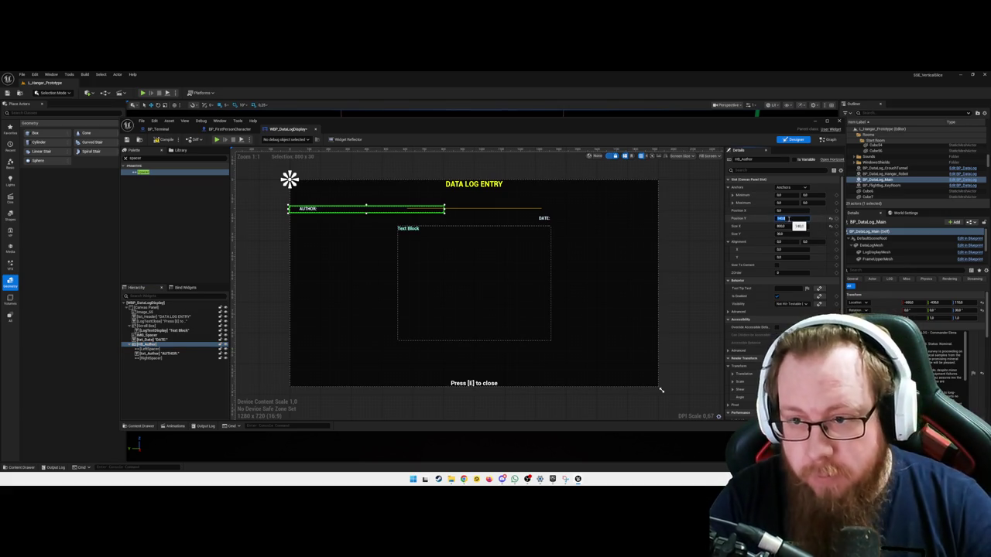
key("BackSpace")
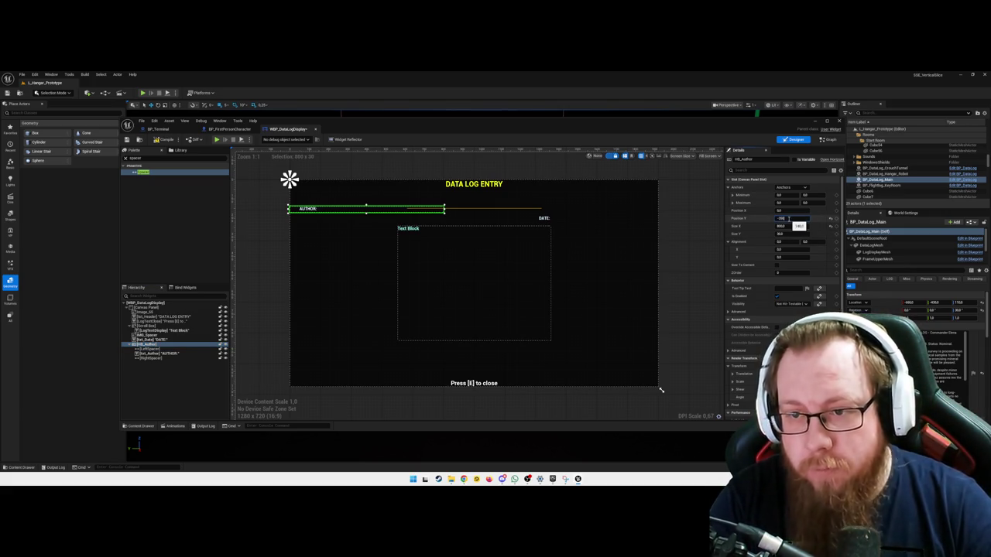
type("-1460")
key("Tab")
key("shift+Tab")
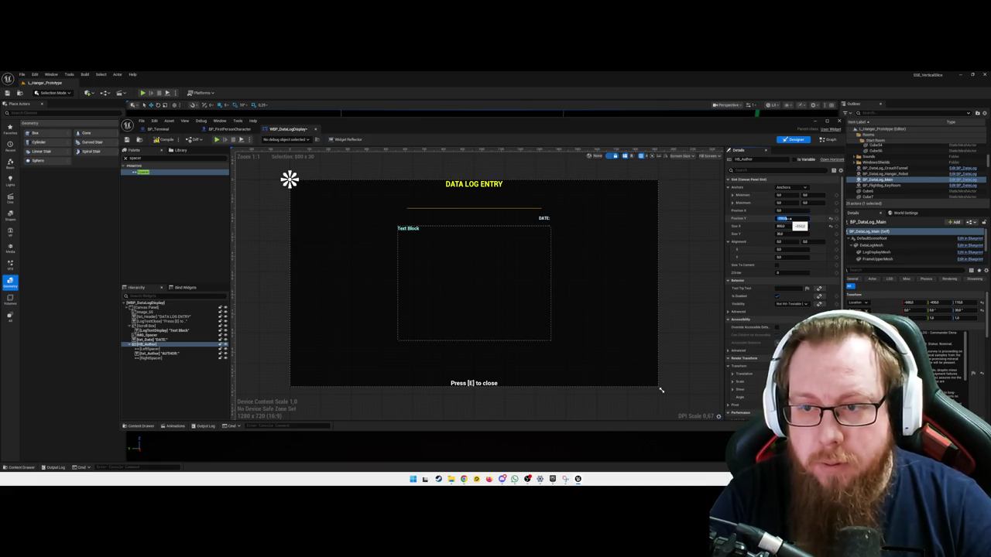
key("shift+Tab")
type("-550")
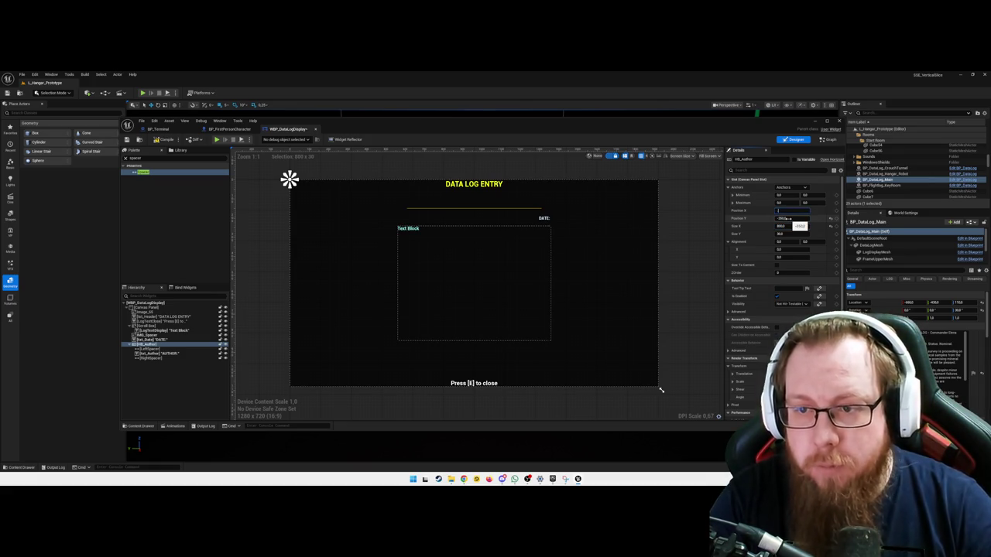
key("Tab")
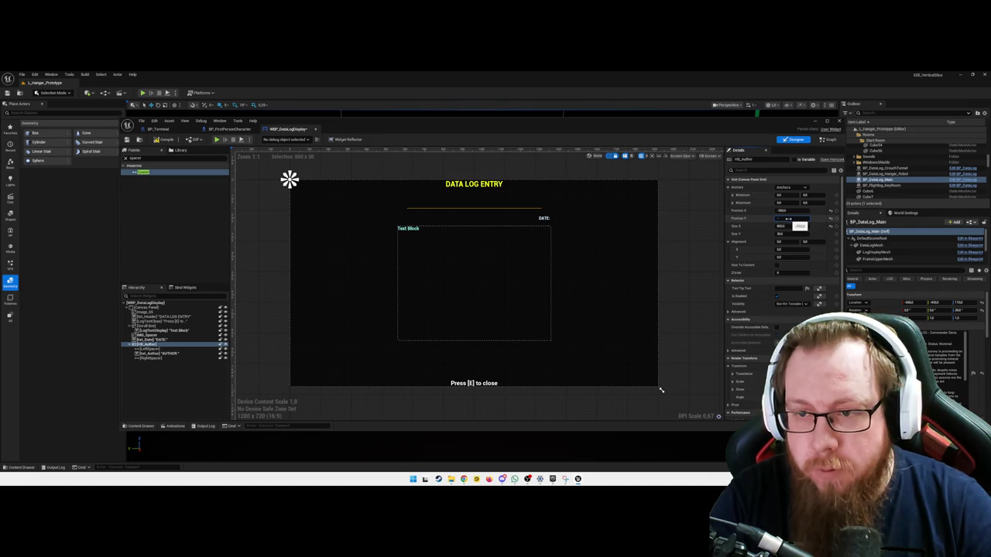
type("1450")
key("Tab")
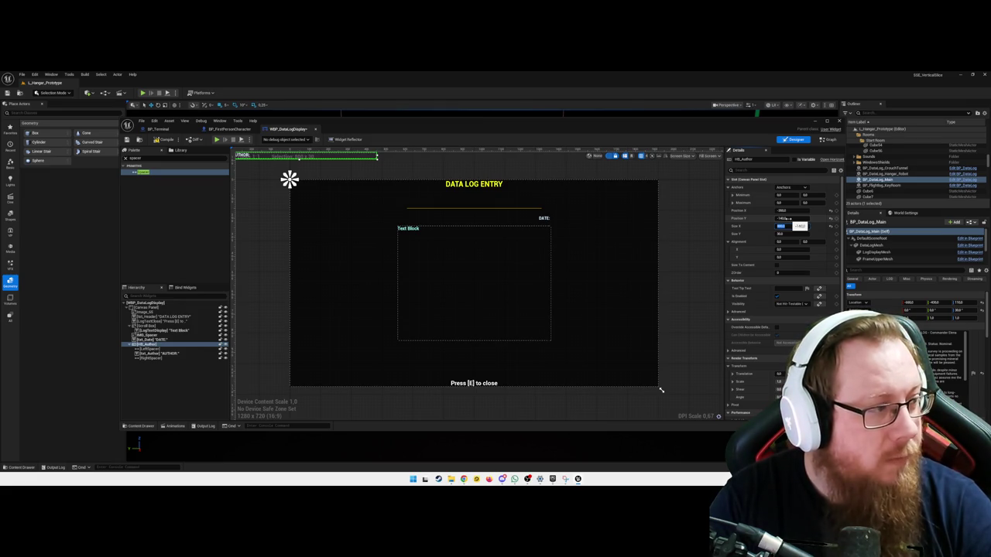
Undo the trial offsets and set the AUTHOR row to X 0, Y 100, 800 wide
left_click_drag(787, 219, 789, 218)
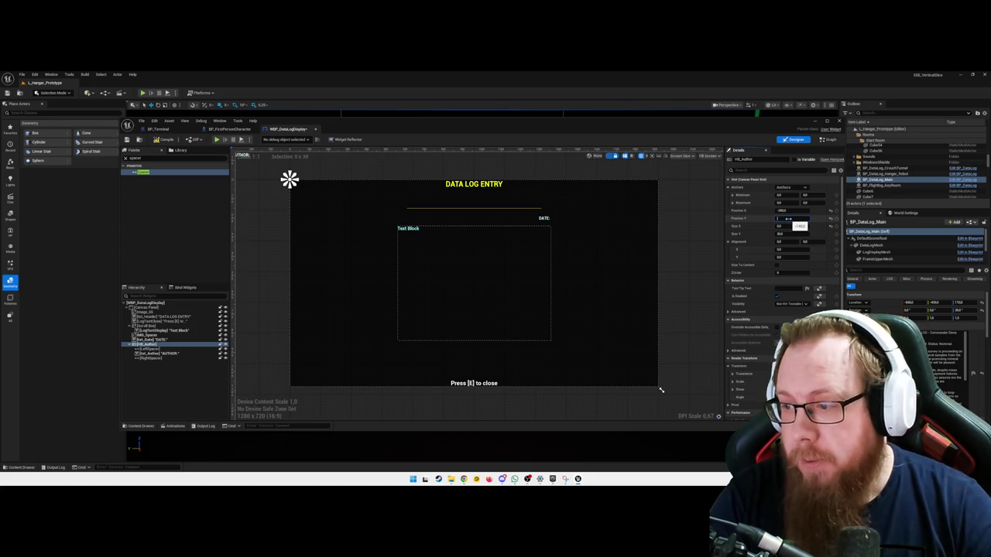
type("50")
key("Tab")
key("Tab")
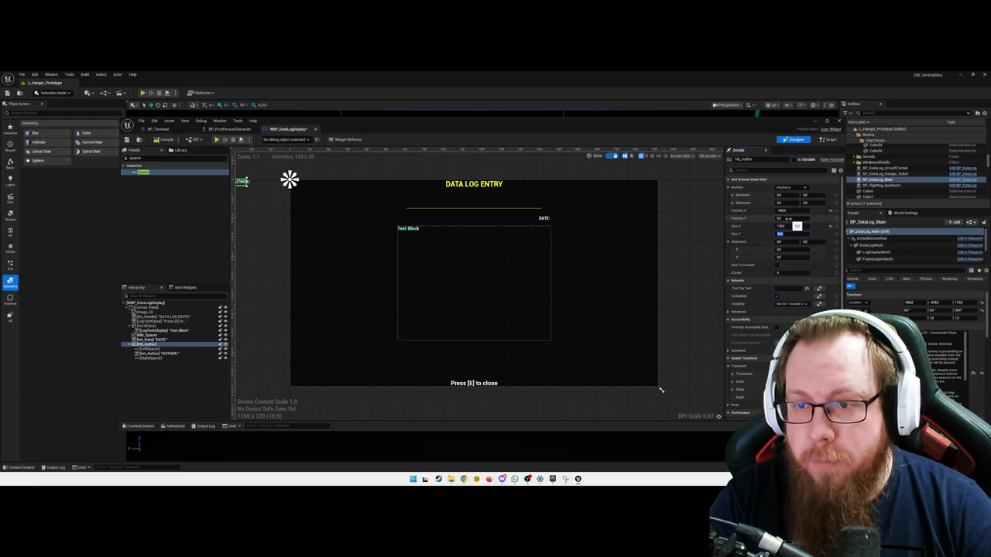
key("ctrl+z")
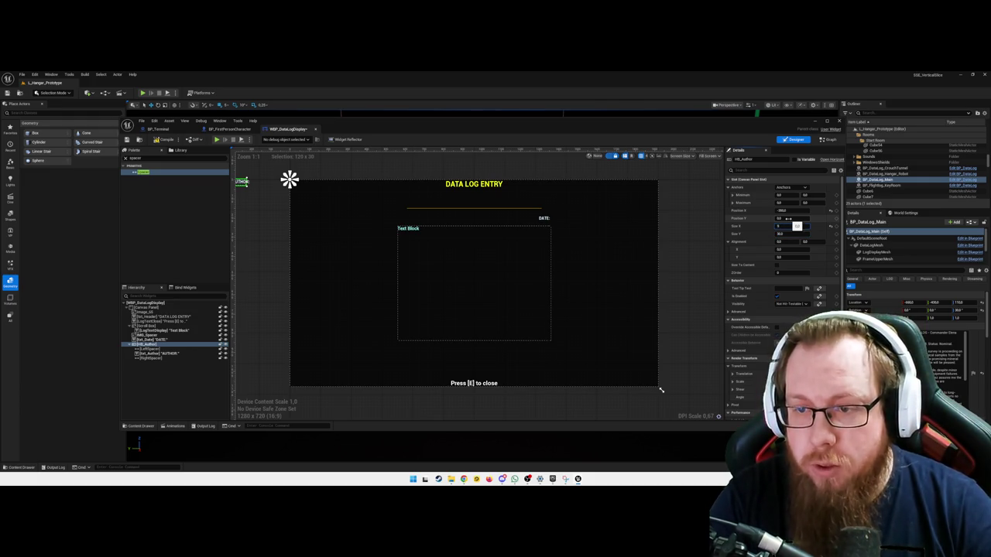
left_click(788, 218)
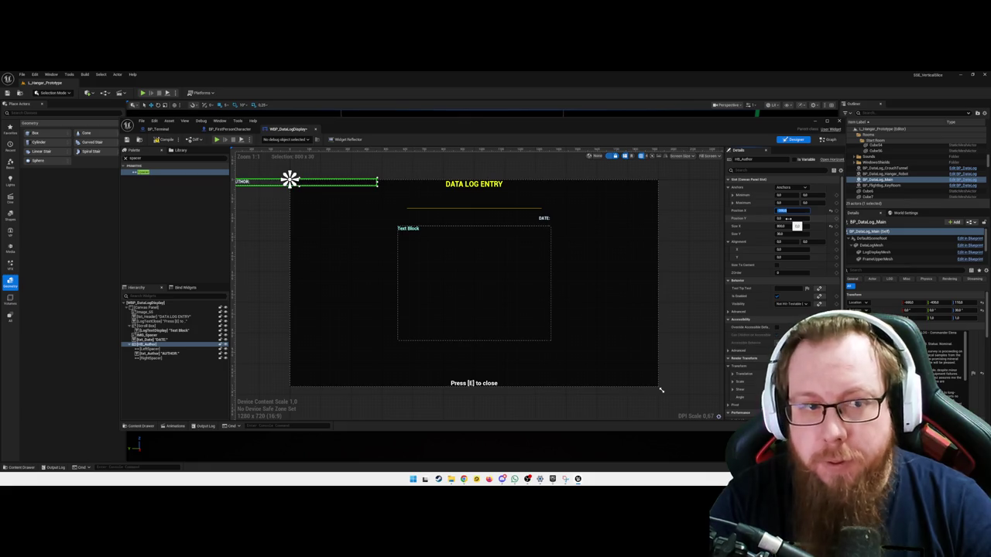
key("ctrl+z")
type("00")
key("Tab")
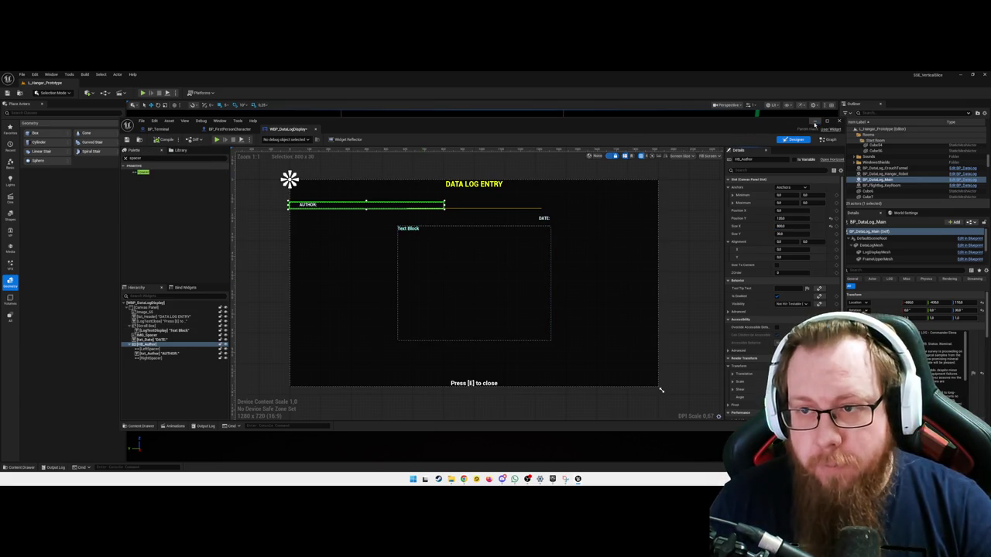
Play the level, open the data log at the glowing cube, and scroll through its text
left_click(815, 123)
key("alt+p")
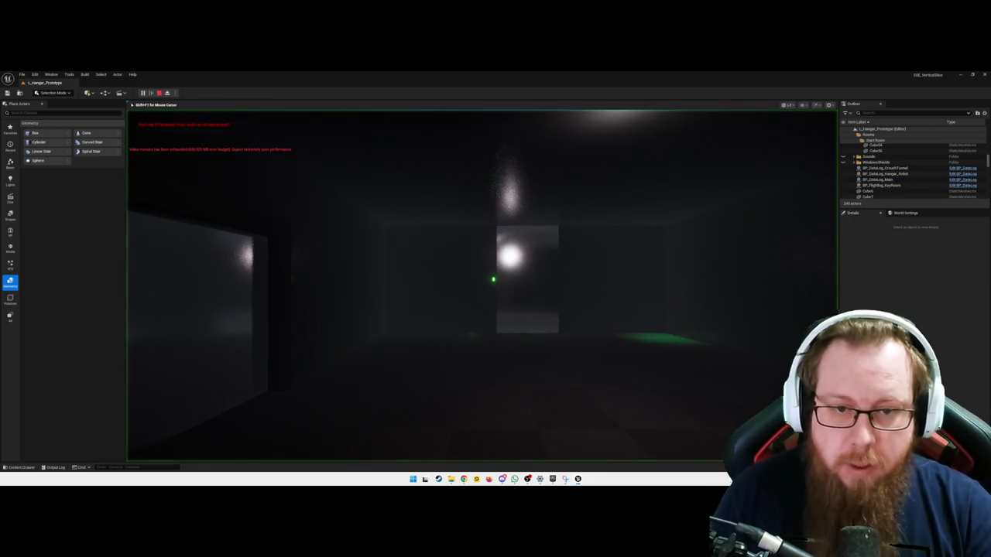
key("e")
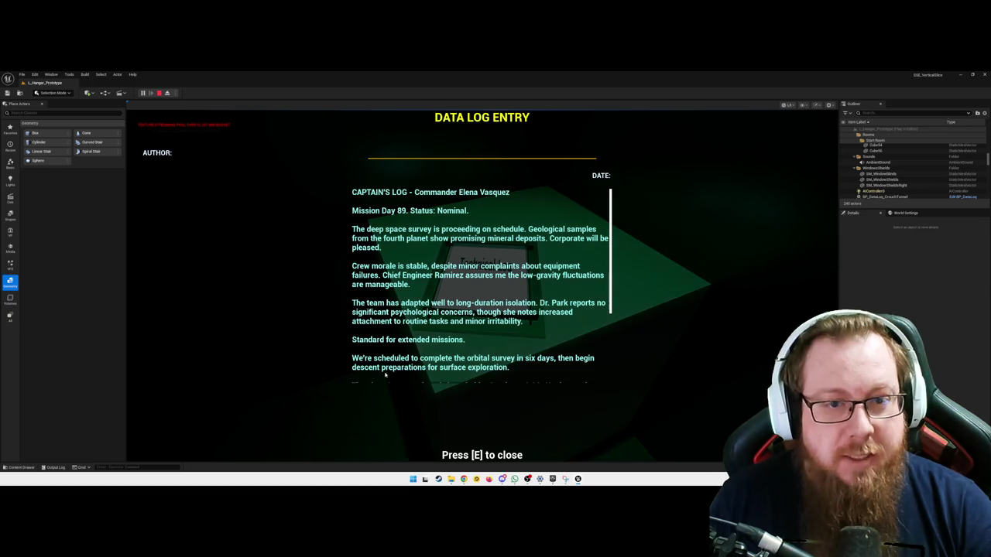
scroll(430, 267, "down", 2)
scroll(424, 283, "up", 2)
scroll(465, 364, "down", 3)
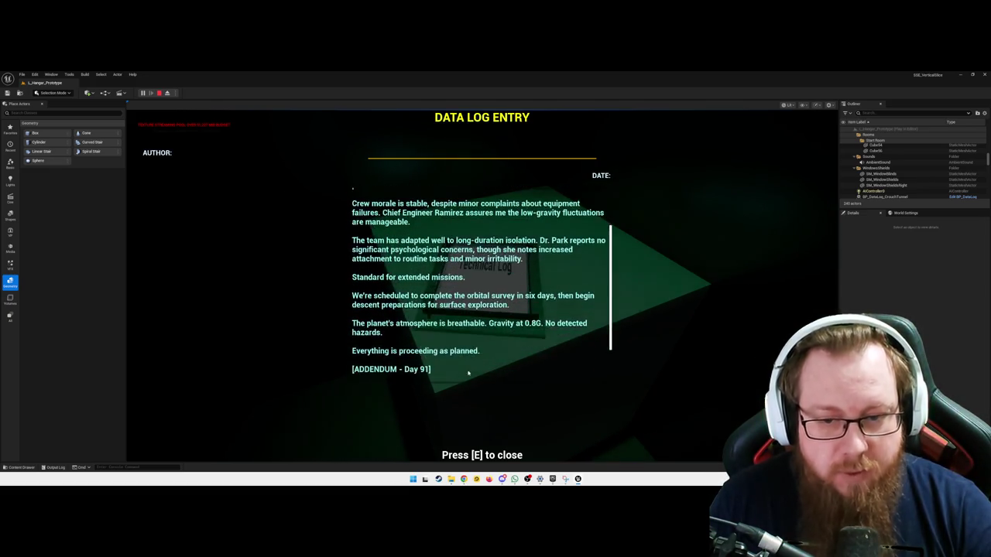
scroll(507, 372, "up", 1)
scroll(504, 316, "up", 3)
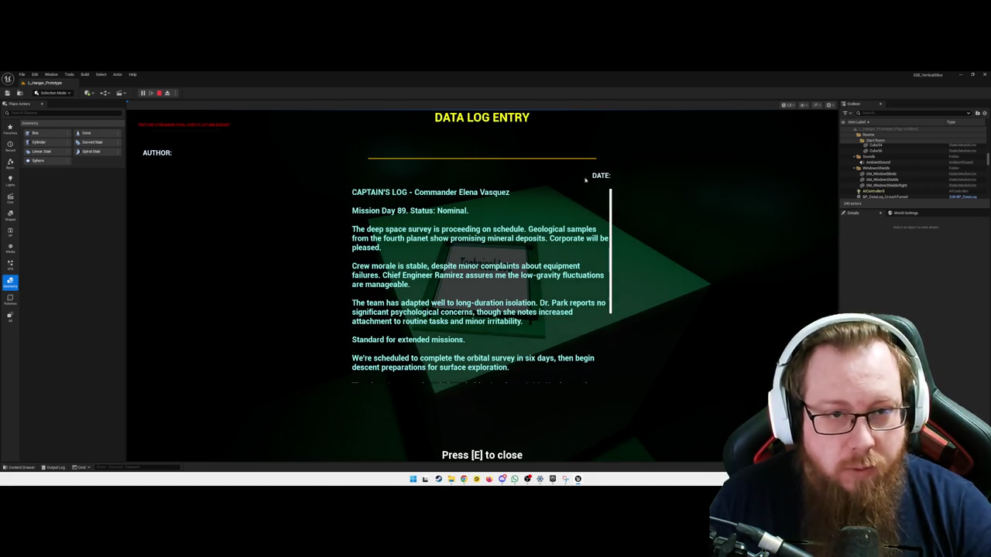
scroll(460, 217, "down", 2)
scroll(463, 266, "up", 2)
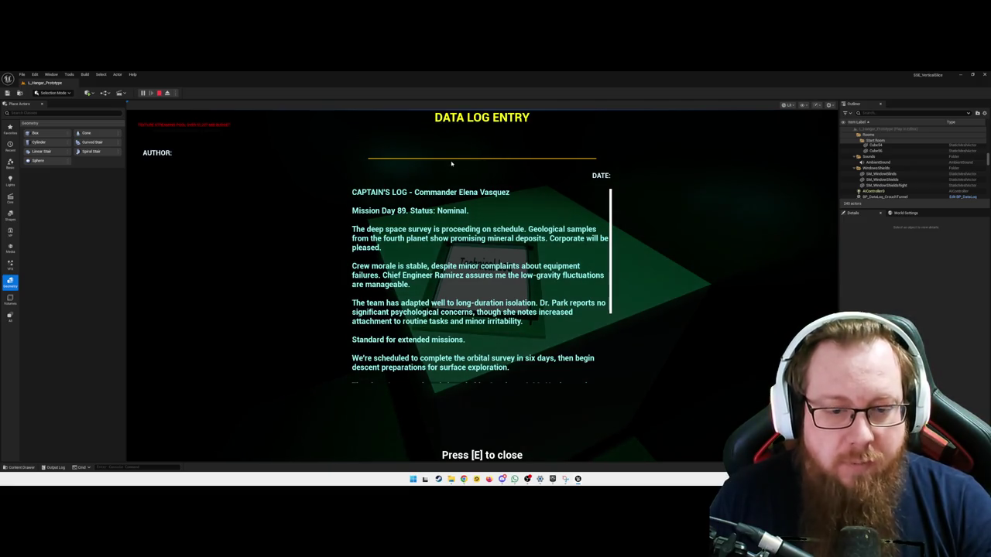
scroll(480, 310, "down", 2)
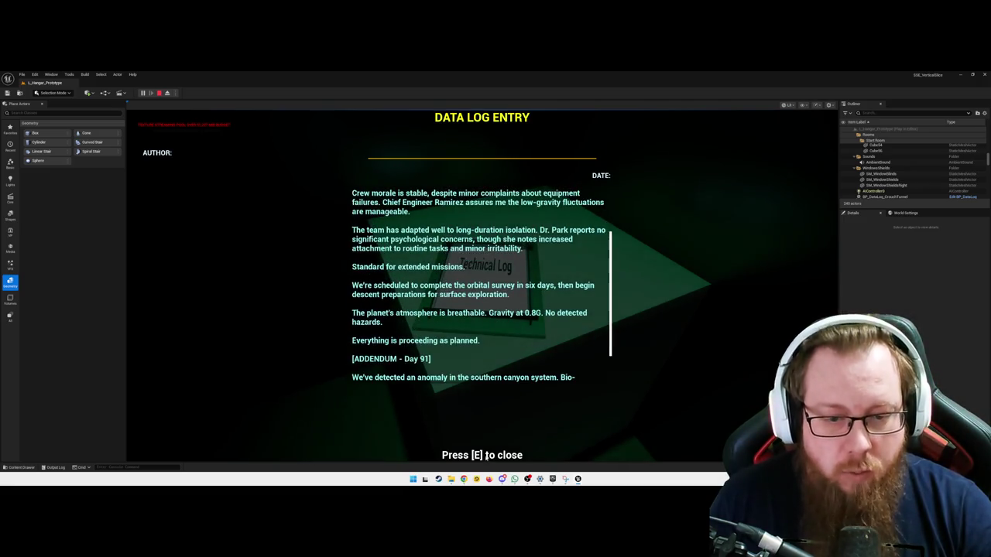
Close the data log overlay and quit the play session from the pause menu
key("e")
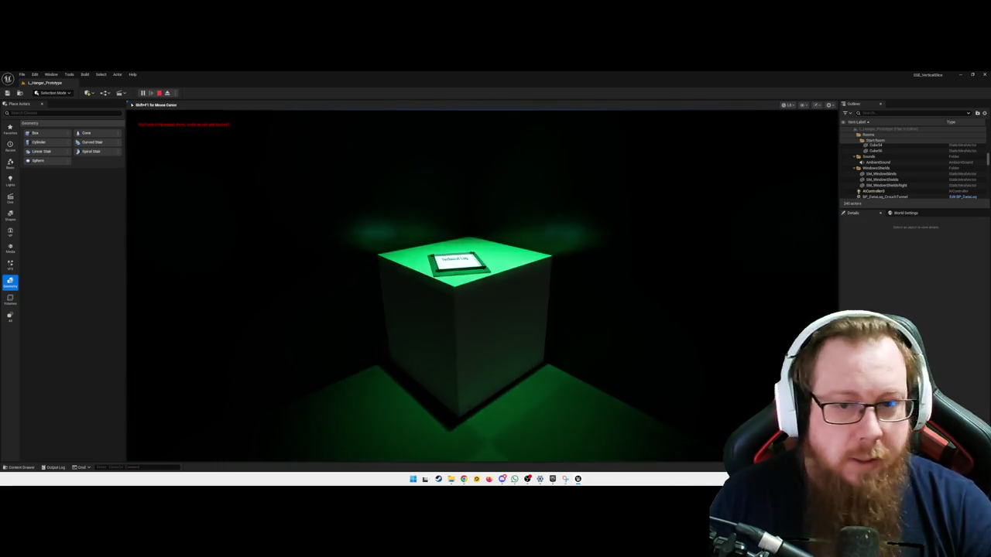
key("Escape")
left_click(486, 320)
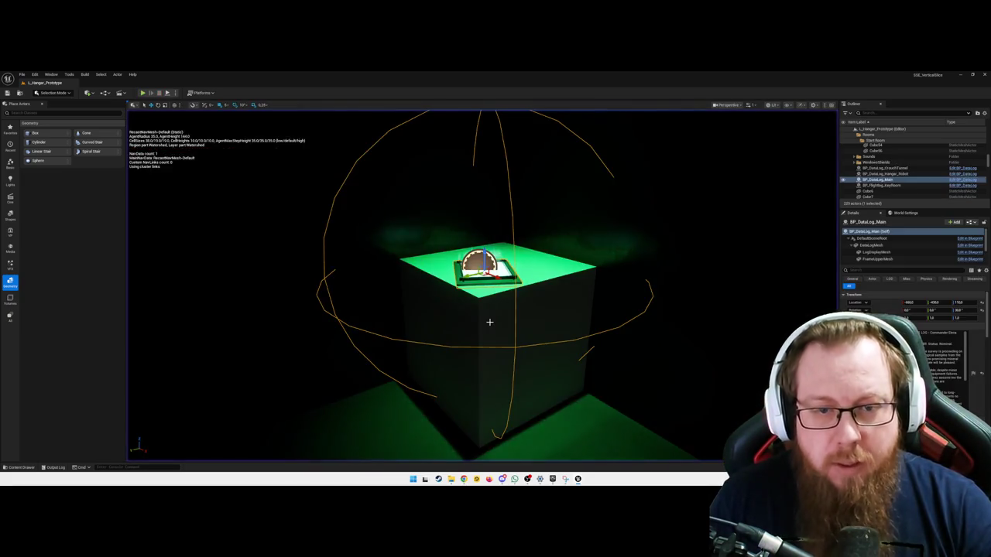
Reopen WBP_DataLogDisplay from the Content Drawer and anchor HB_Author to top centre
key("ctrl+space")
double_click(87, 398)
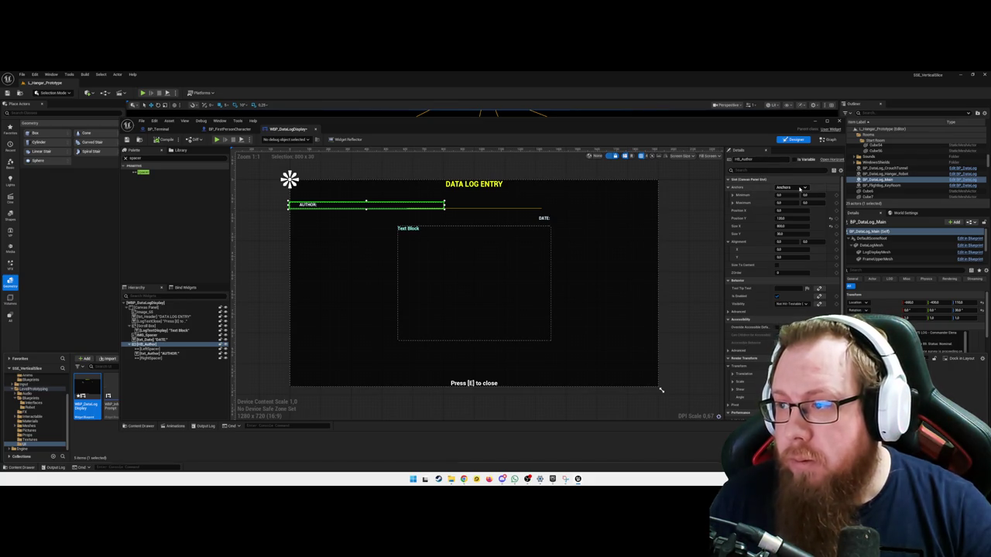
left_click(802, 188)
left_click(802, 203)
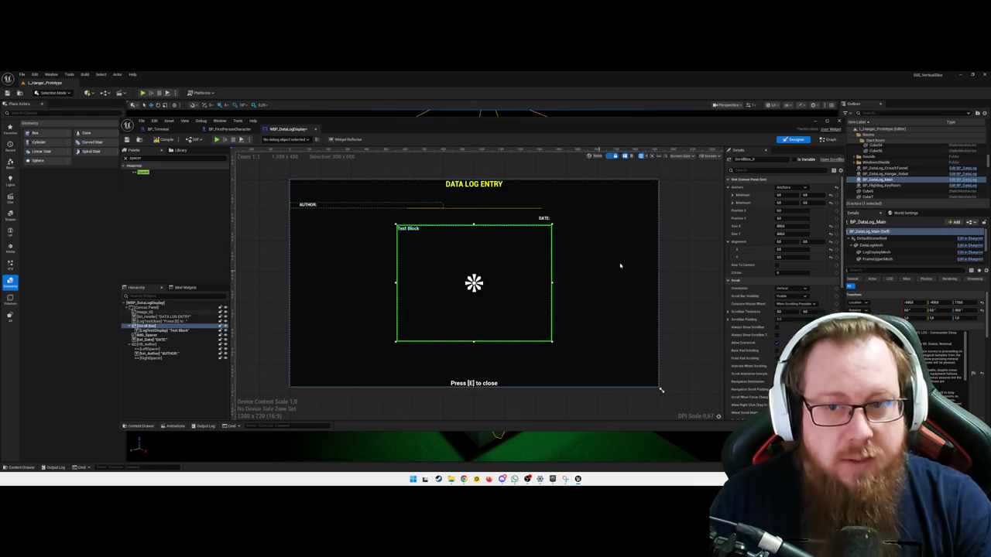
left_click(683, 261)
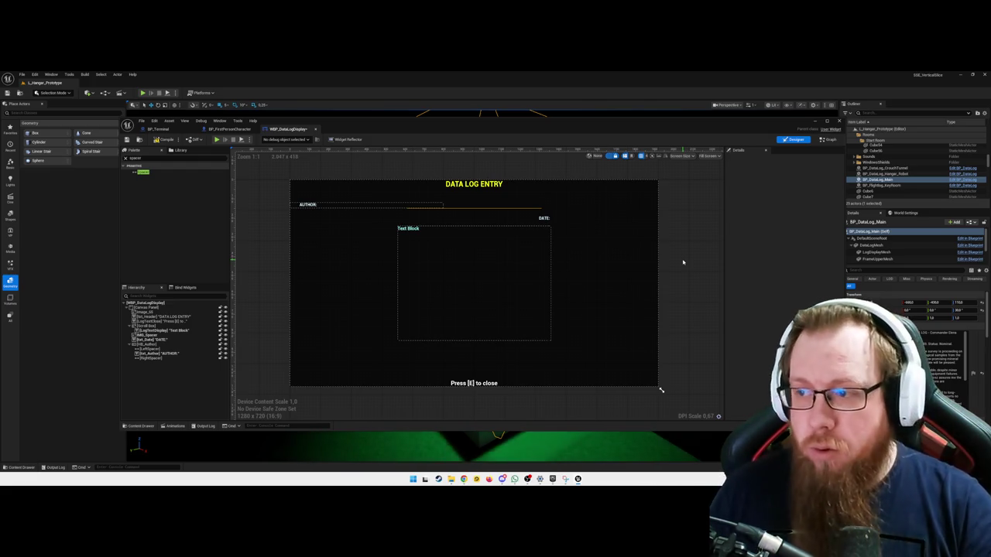
Select HB_Author and set Position X 0 with horizontal alignment 0.5
left_click(339, 205)
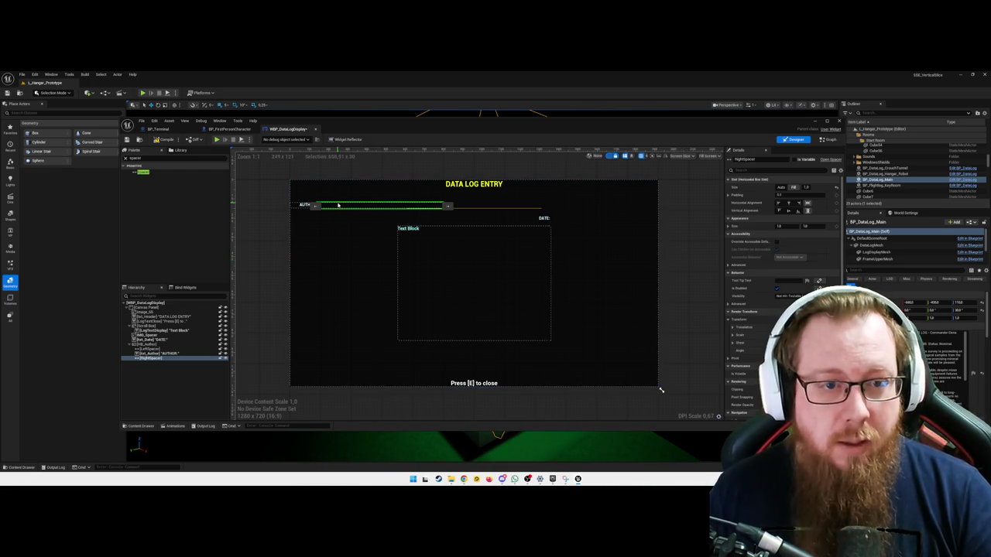
left_click(155, 343)
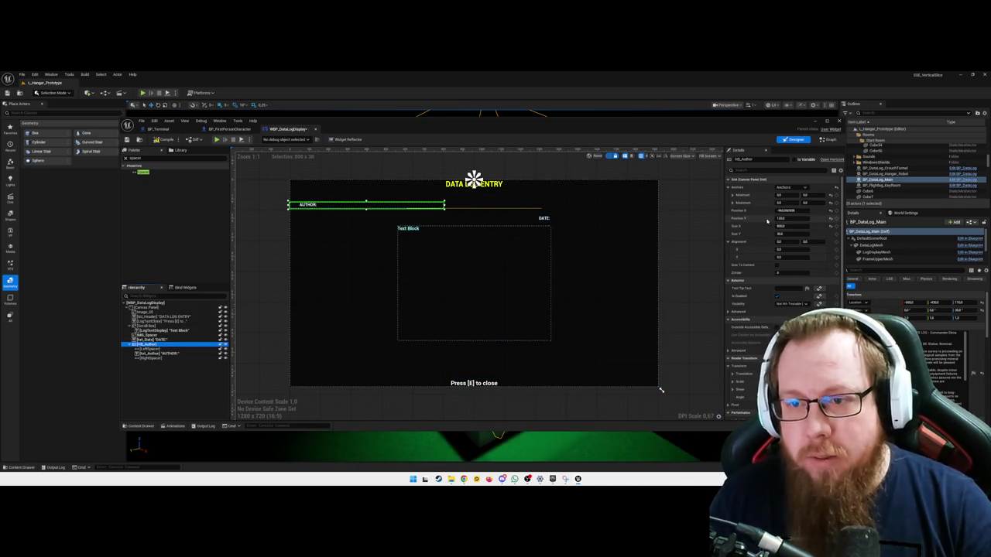
left_click(807, 211)
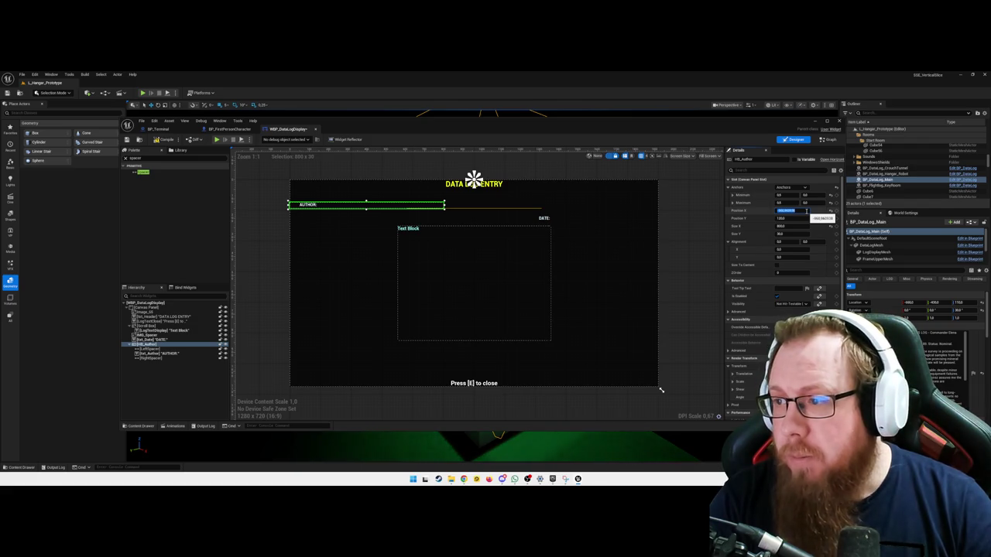
type("0")
key("Tab")
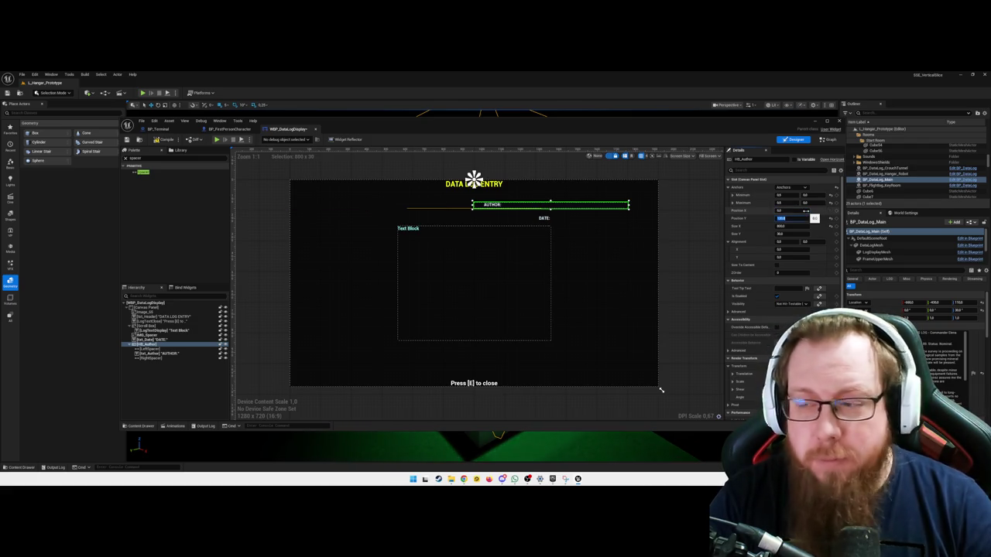
key("Tab")
key("Tab")
key("Tab")
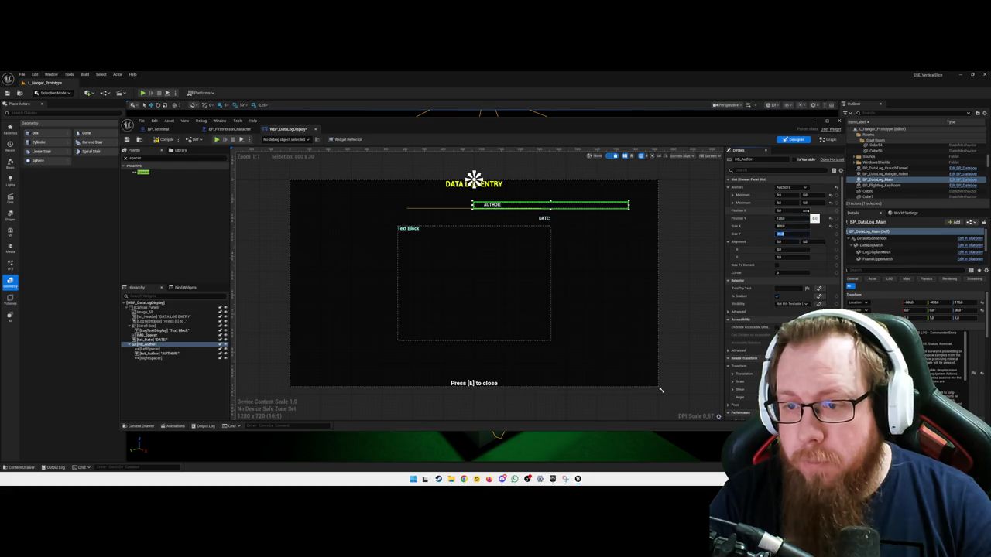
type("0.5")
key("Tab")
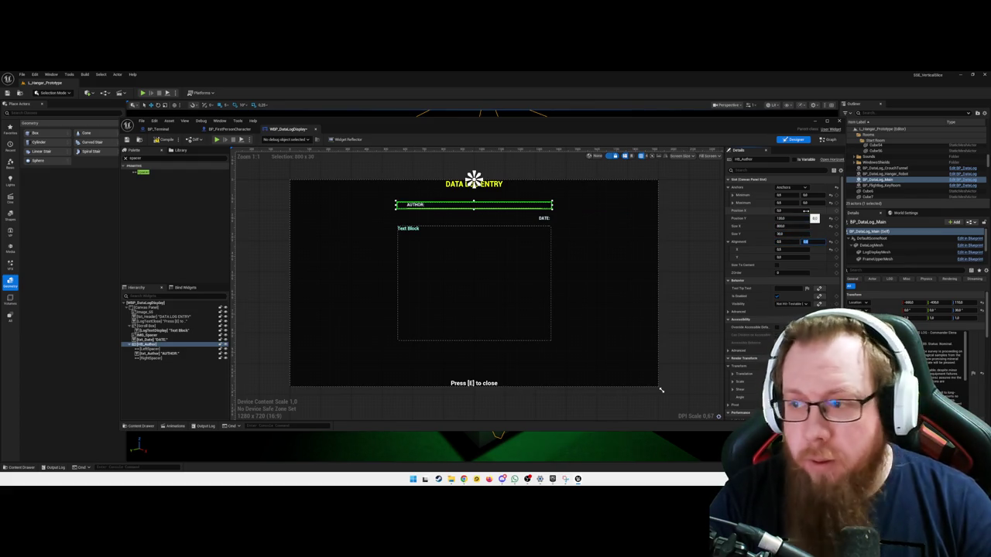
Adjust HB_Author's Position Y through 140 and 50, settling on 200
key("shift+Tab")
key("shift+Tab")
key("shift+Tab")
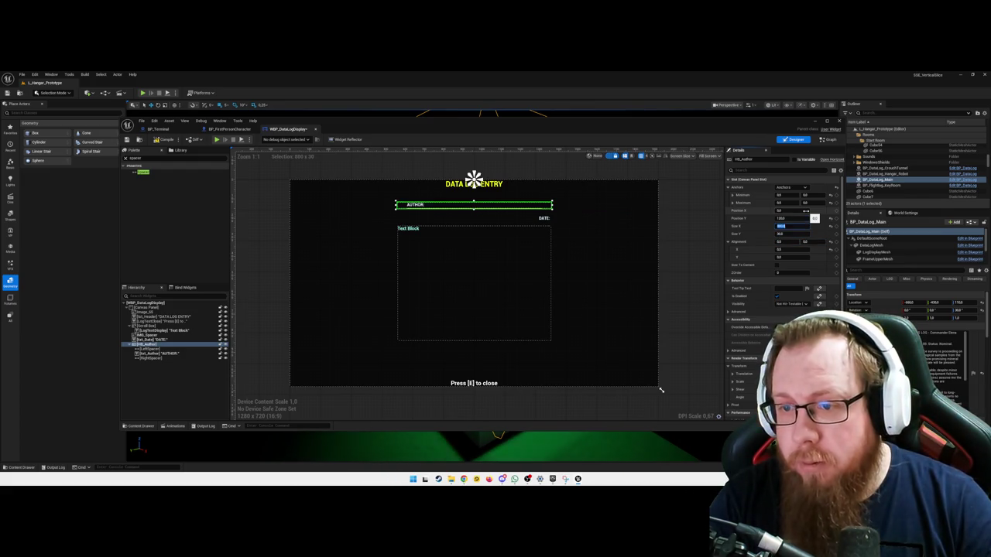
key("shift+Tab")
type("140")
key("Tab")
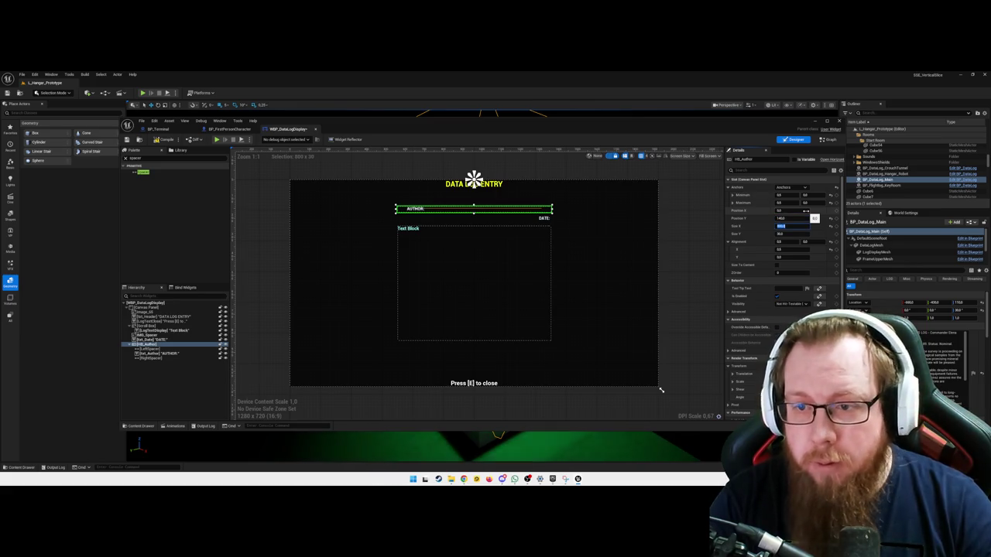
key("shift+Tab")
type("5")
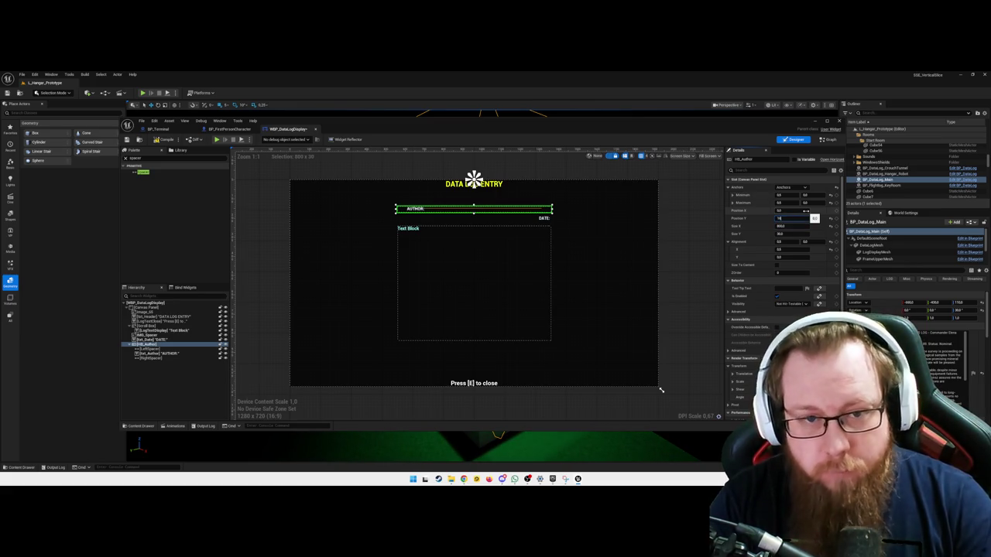
type("0")
key("Tab")
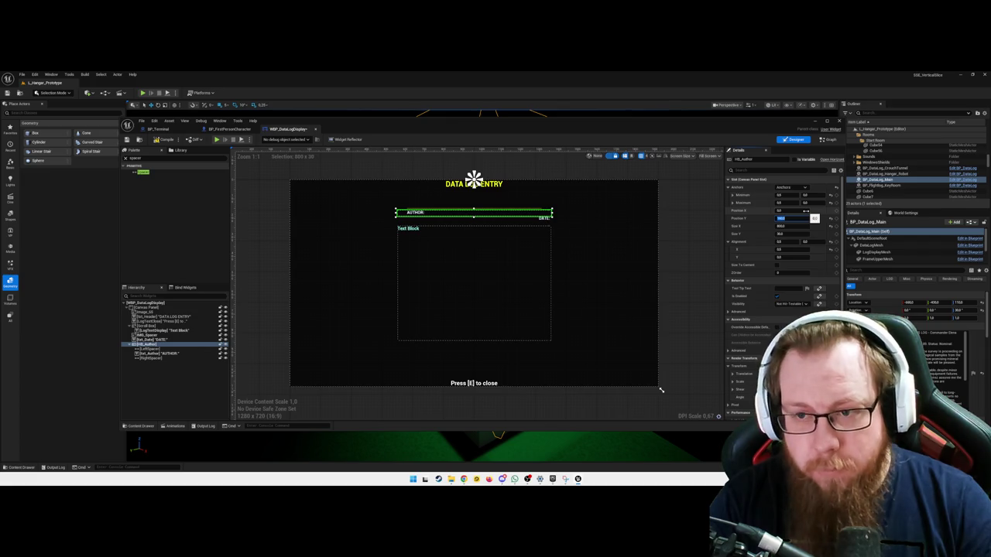
type("200")
key("Tab")
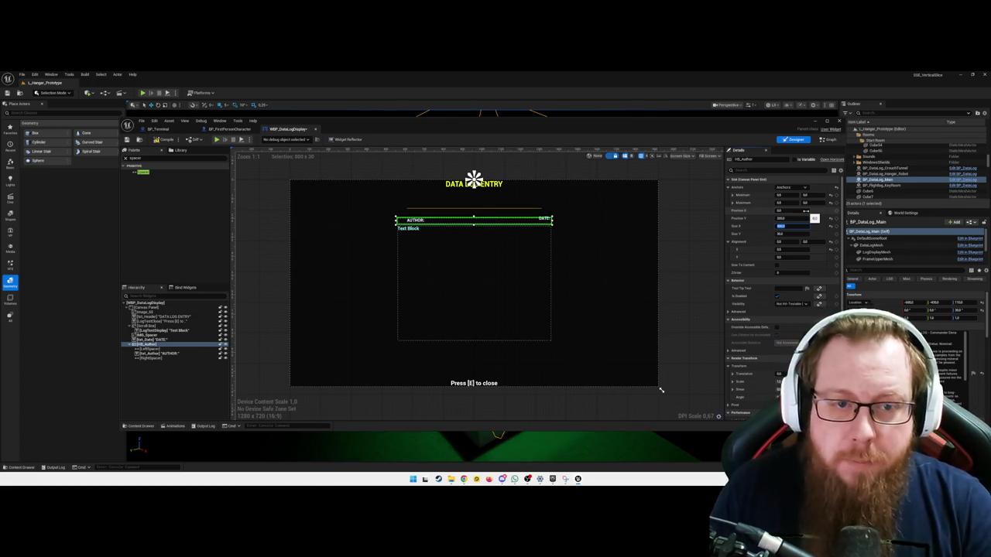
left_click(373, 285)
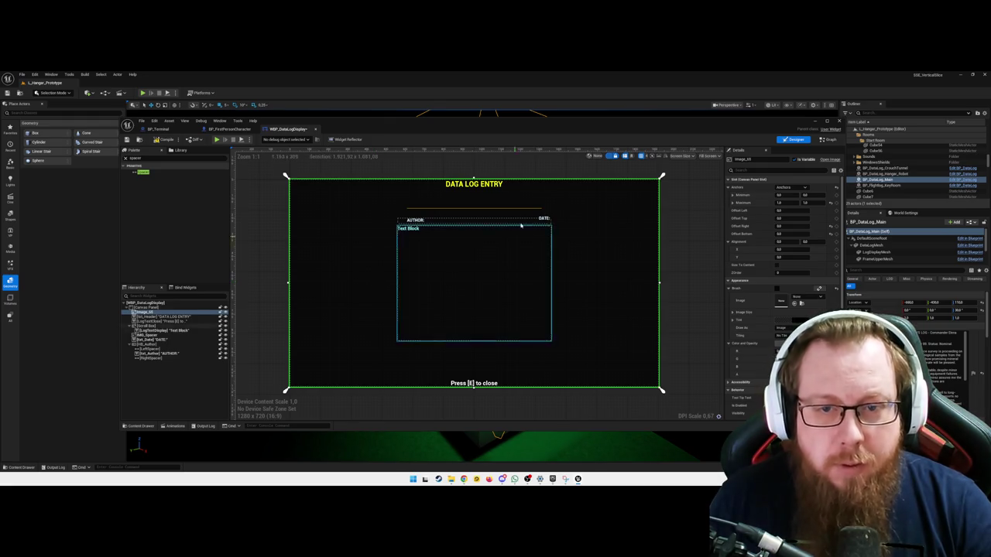
left_click(147, 359)
left_click(147, 343)
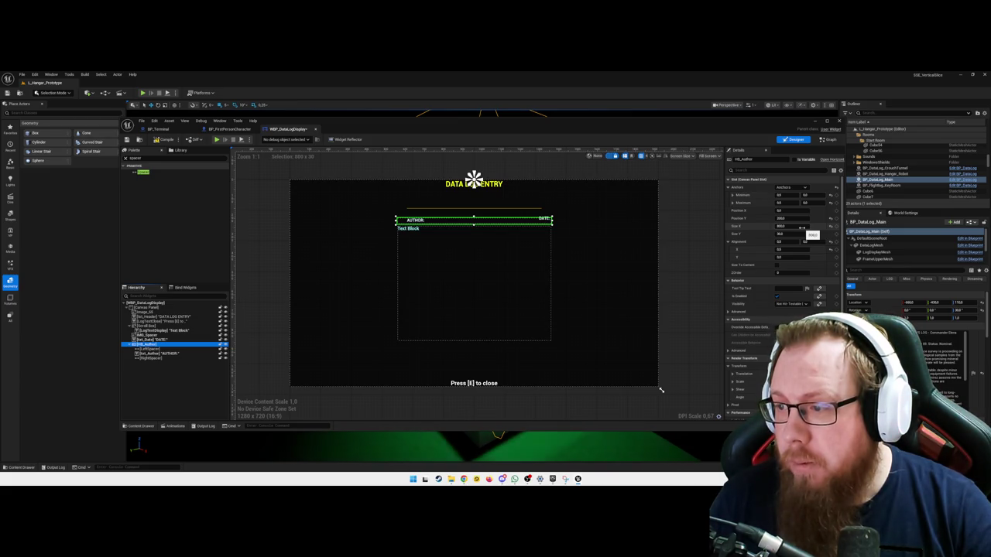
left_click(180, 394)
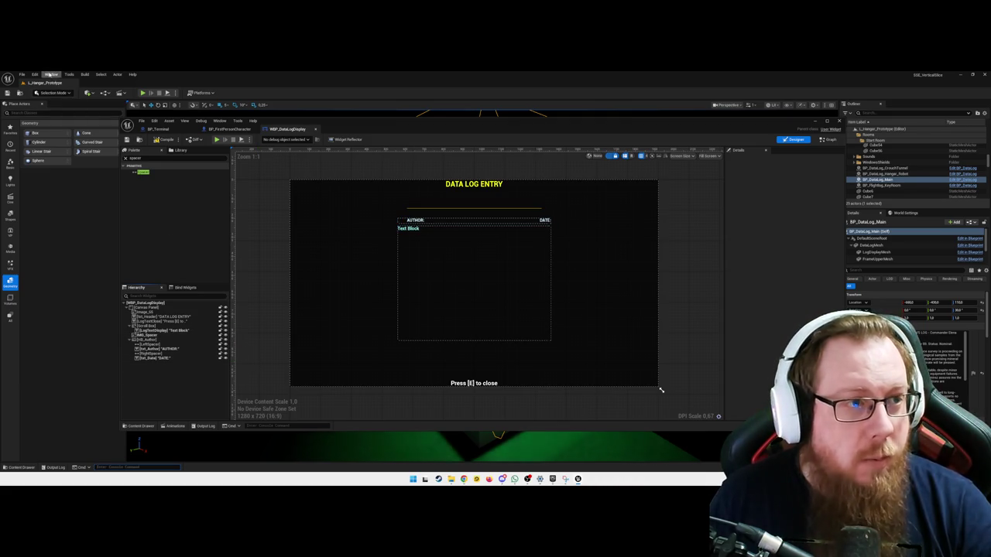
Open the Fab window and the Classic RPG UI product page from the UI category
left_click(22, 74)
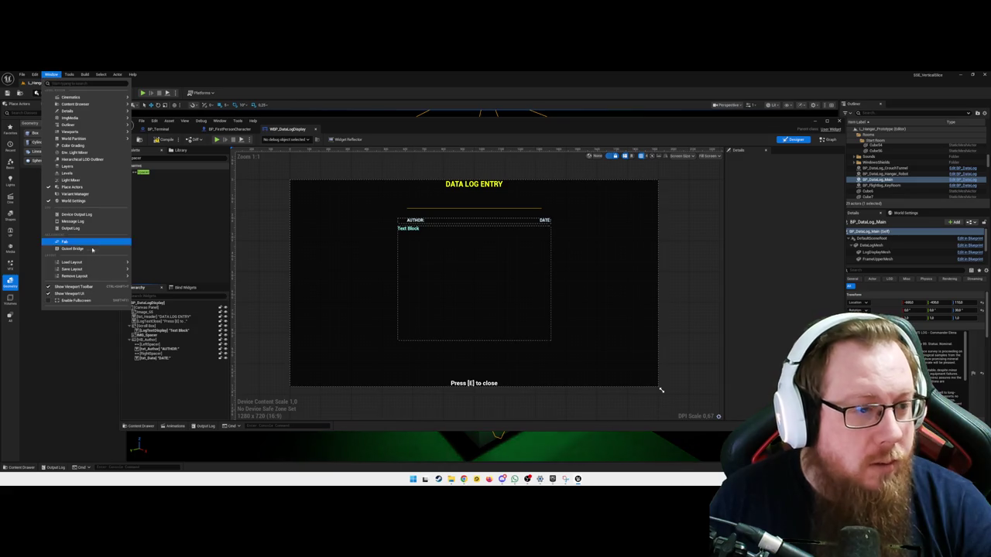
left_click(75, 243)
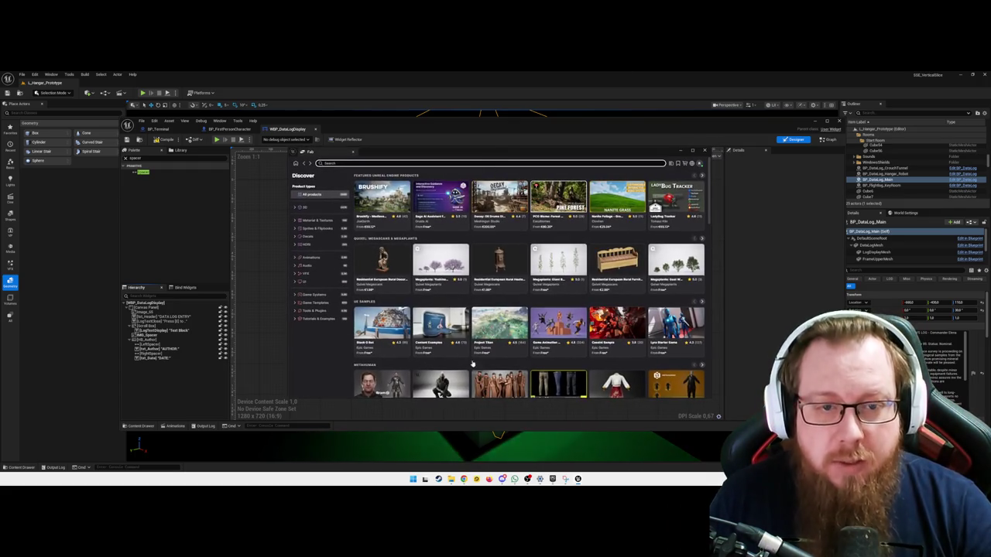
scroll(398, 298, "down", 3)
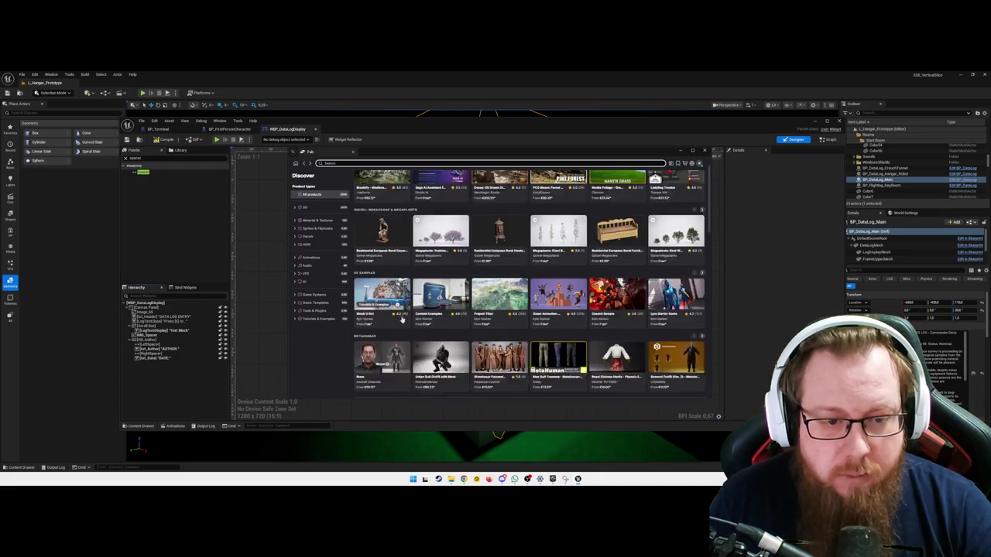
left_click(310, 282)
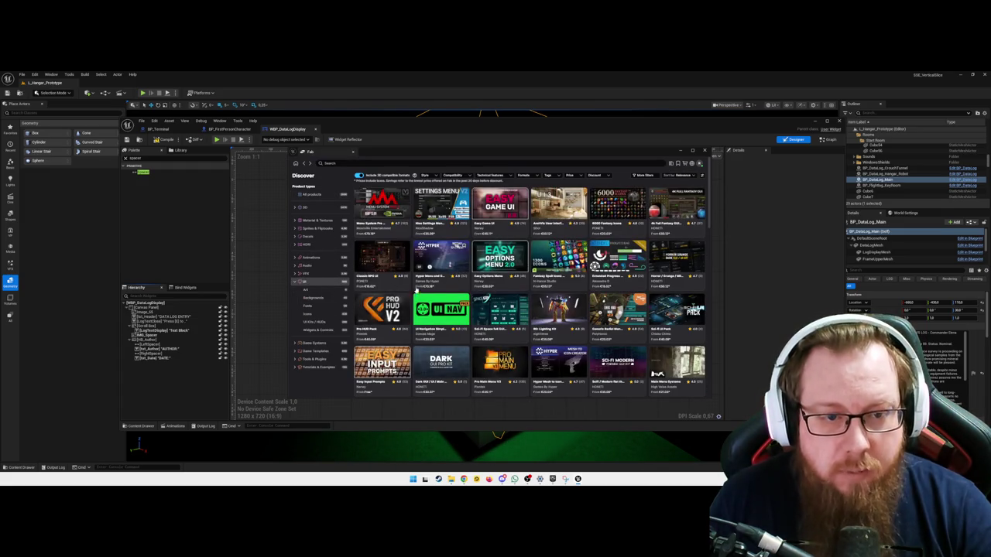
left_click(391, 260)
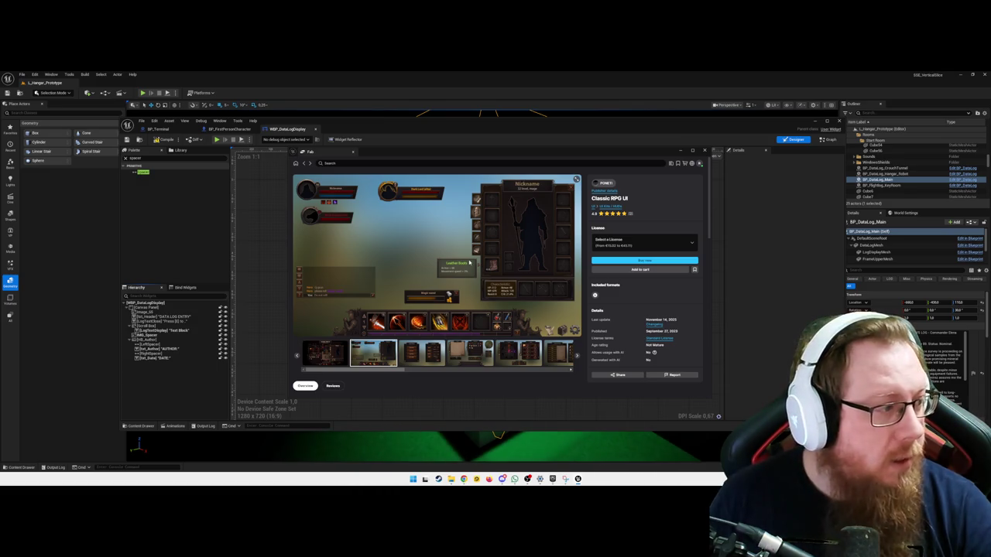
Browse the Classic RPG UI screenshots and license options, then return to Discover home
left_click(471, 352)
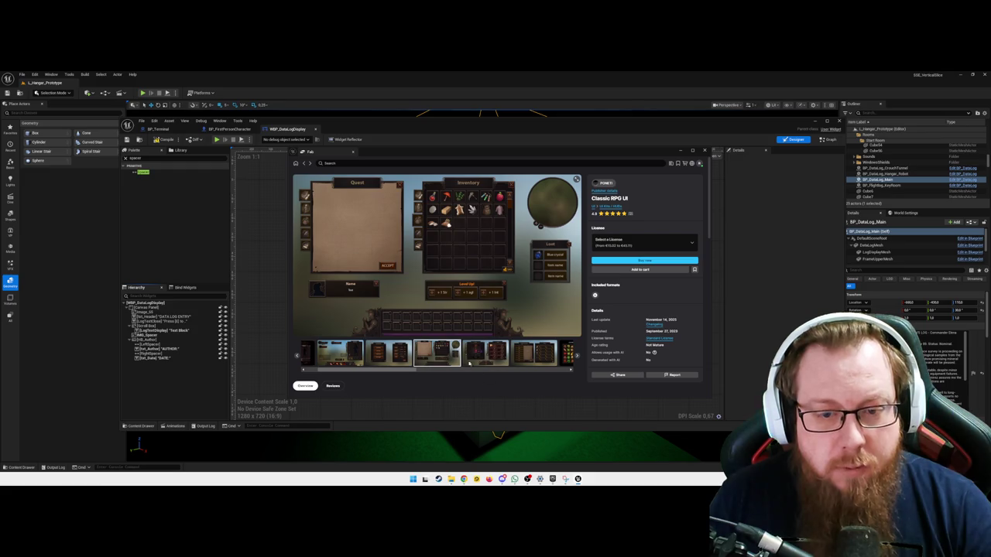
left_click(483, 354)
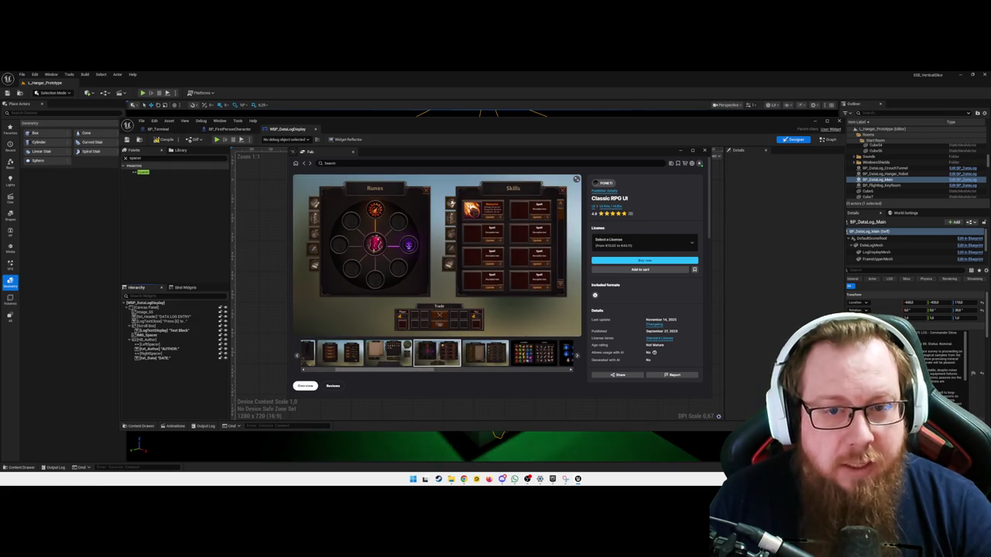
left_click(487, 355)
left_click(490, 356)
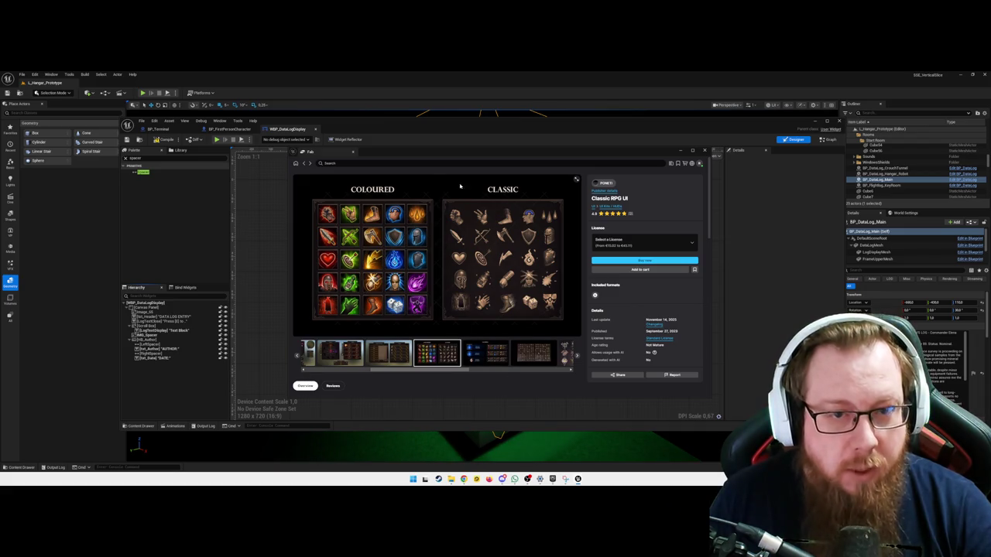
left_click(487, 354)
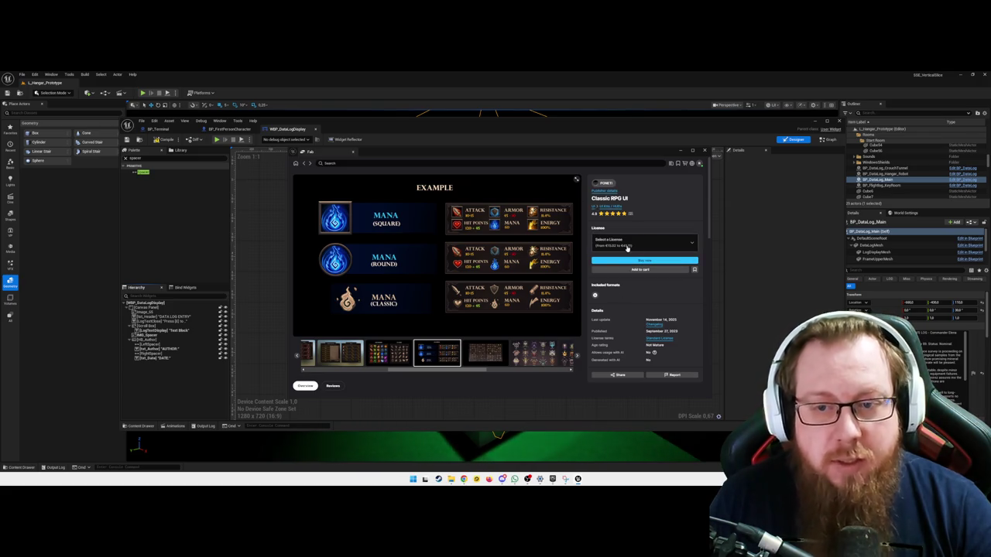
left_click(631, 246)
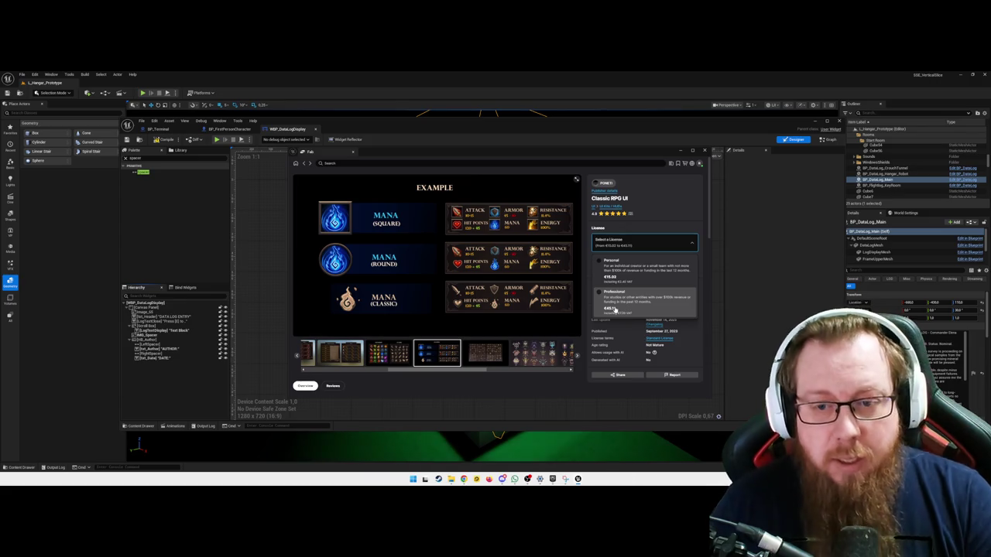
left_click(650, 206)
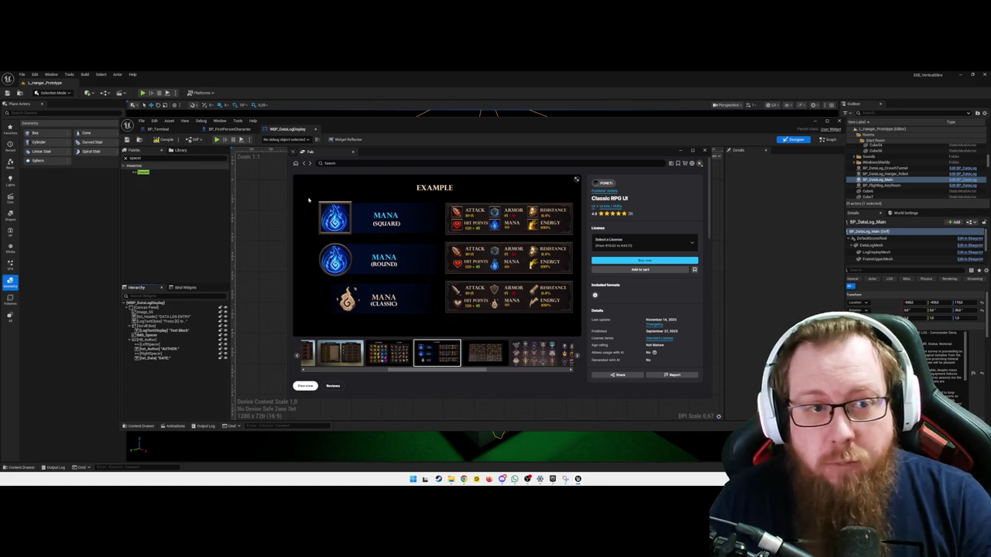
left_click(295, 164)
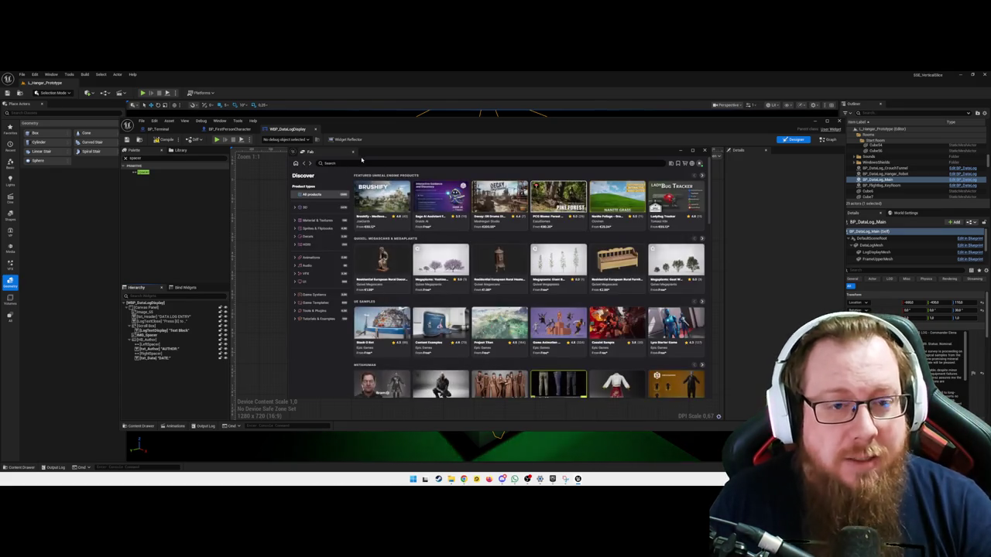
Search Fab for 'prison' and scroll through the grid of prison products
left_click(361, 163)
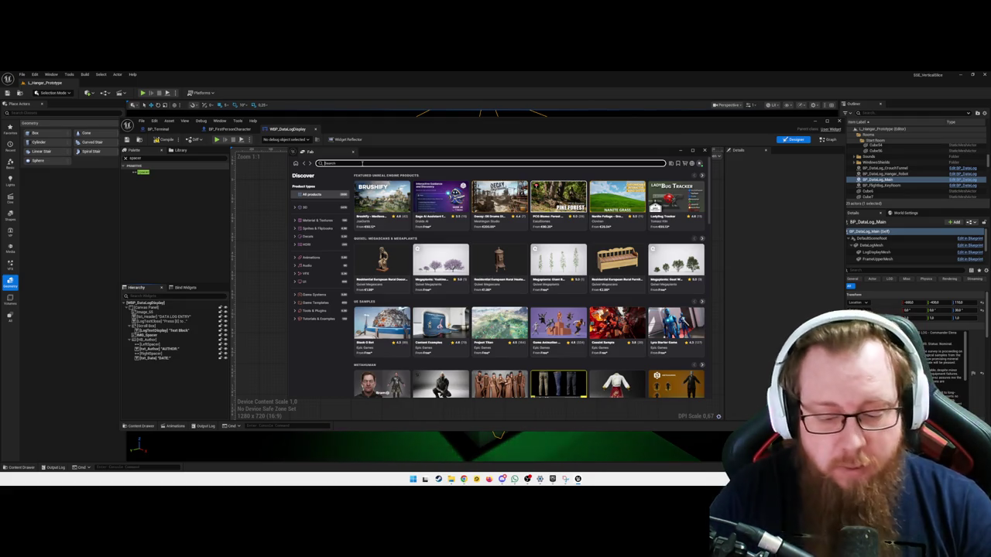
type("prison")
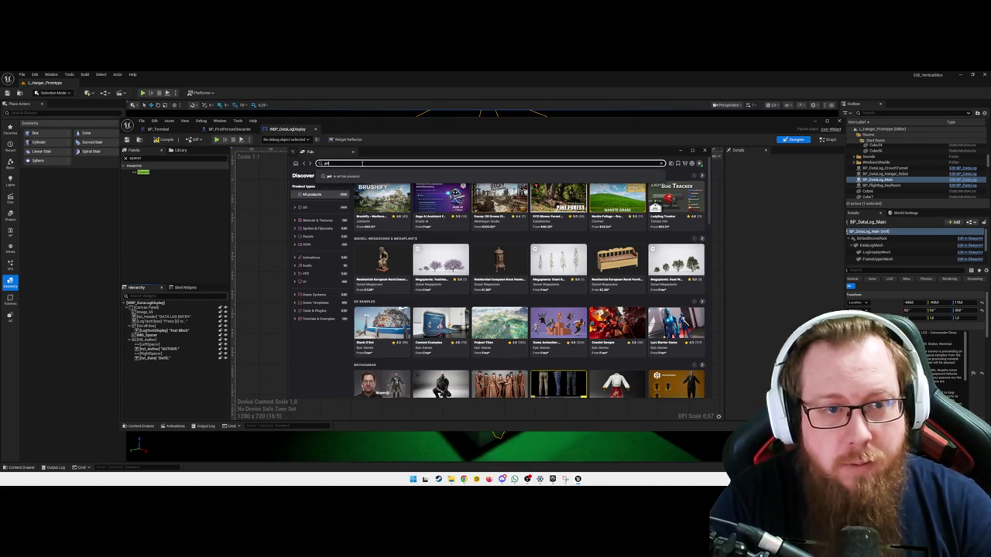
key("Return")
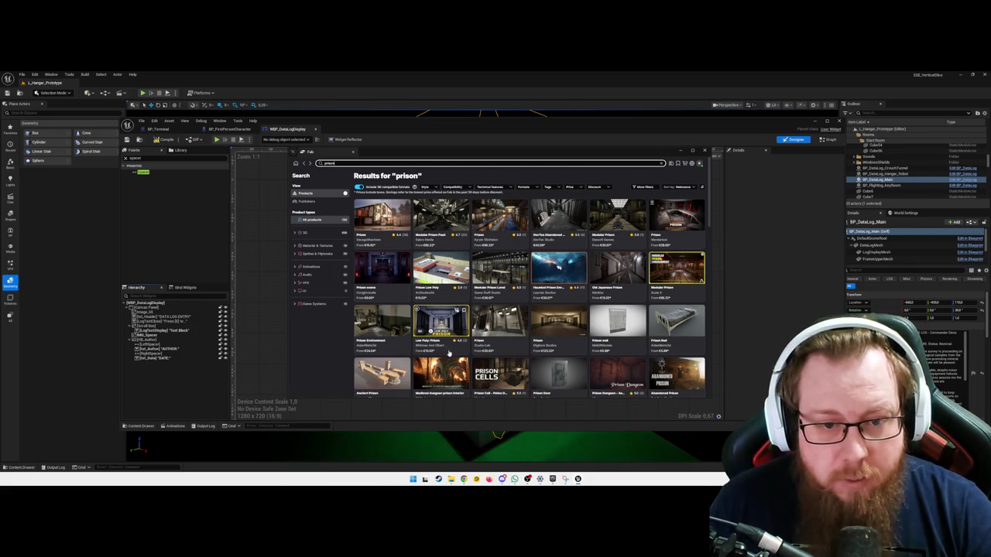
scroll(457, 342, "down", 2)
scroll(457, 341, "down", 1)
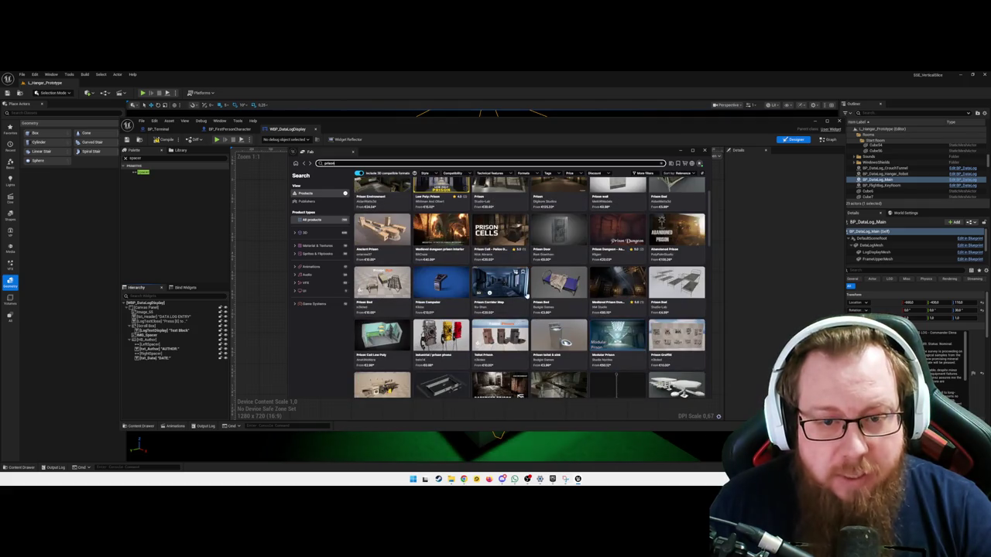
scroll(511, 321, "down", 3)
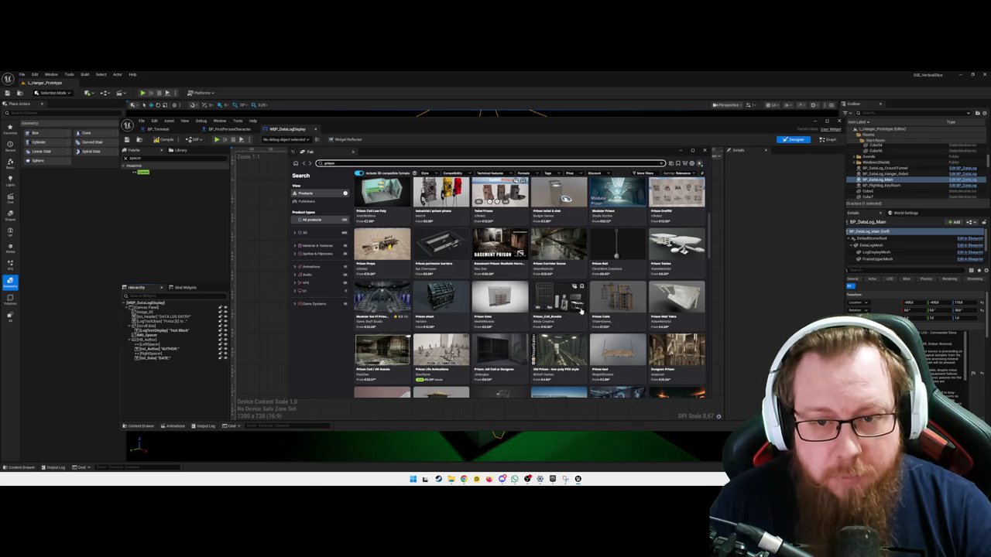
scroll(418, 307, "down", 2)
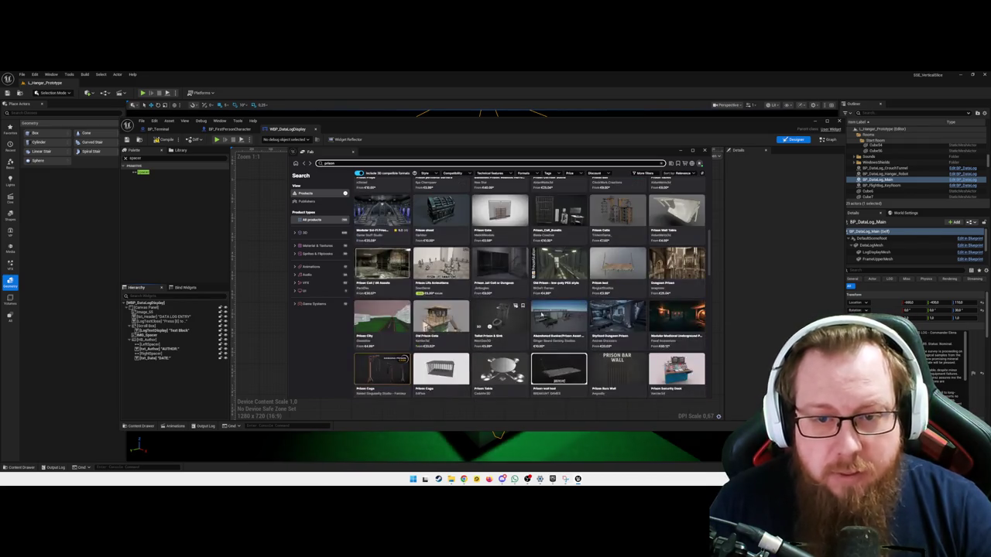
scroll(615, 305, "down", 2)
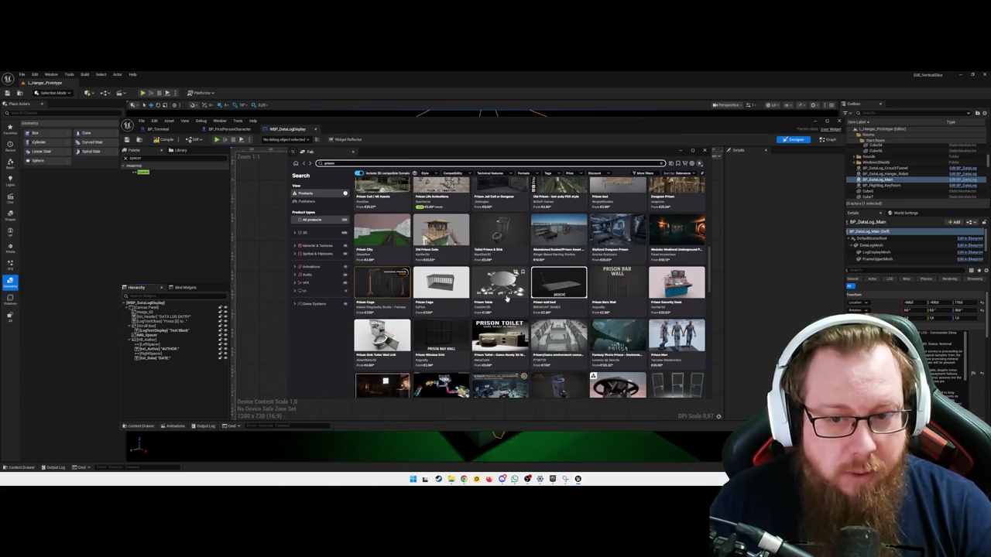
scroll(519, 322, "down", 3)
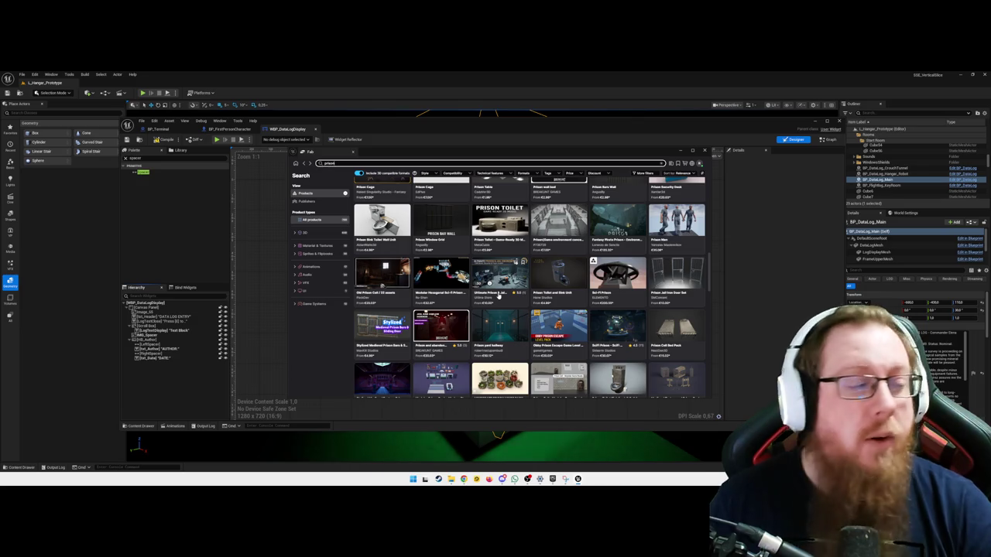
scroll(499, 297, "down", 3)
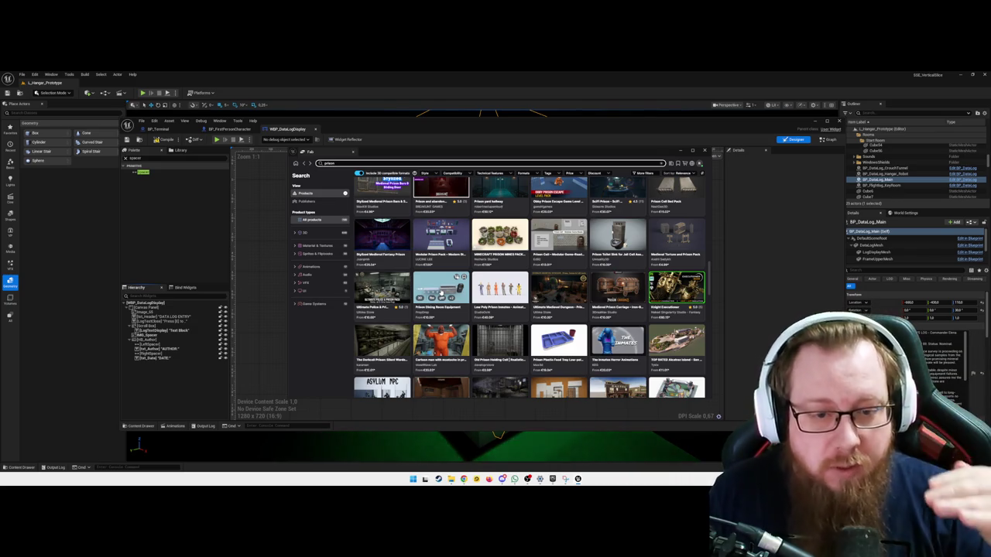
scroll(449, 302, "down", 5)
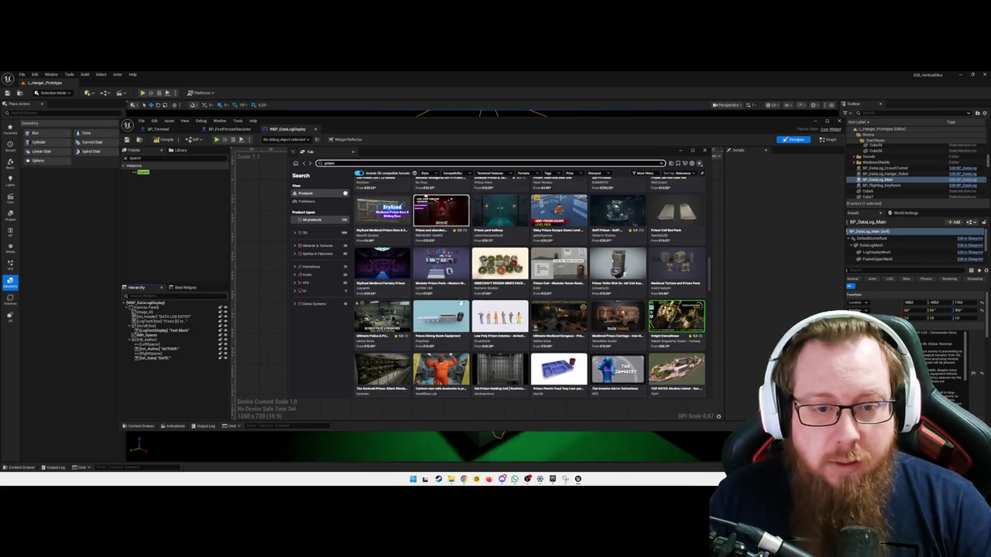
scroll(459, 303, "down", 3)
scroll(459, 303, "up", 10)
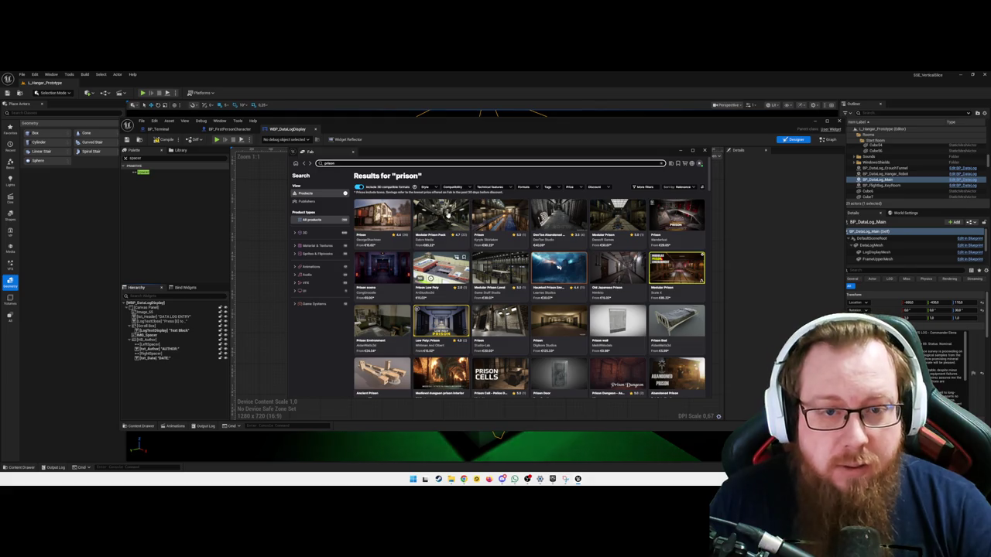
Open the Modular Prison Pack page and view screenshots up to the red-lit corridor
left_click(447, 217)
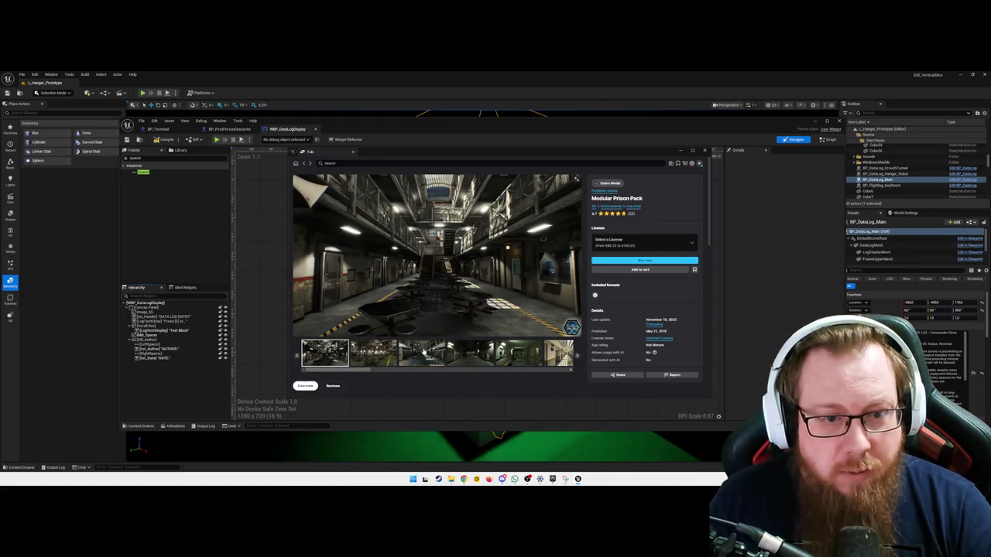
left_click(418, 356)
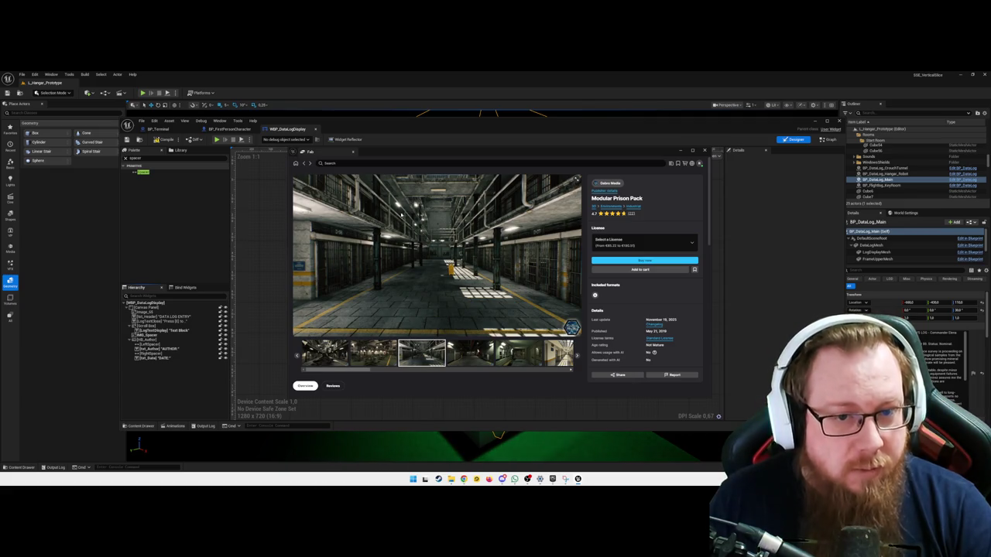
left_click(480, 355)
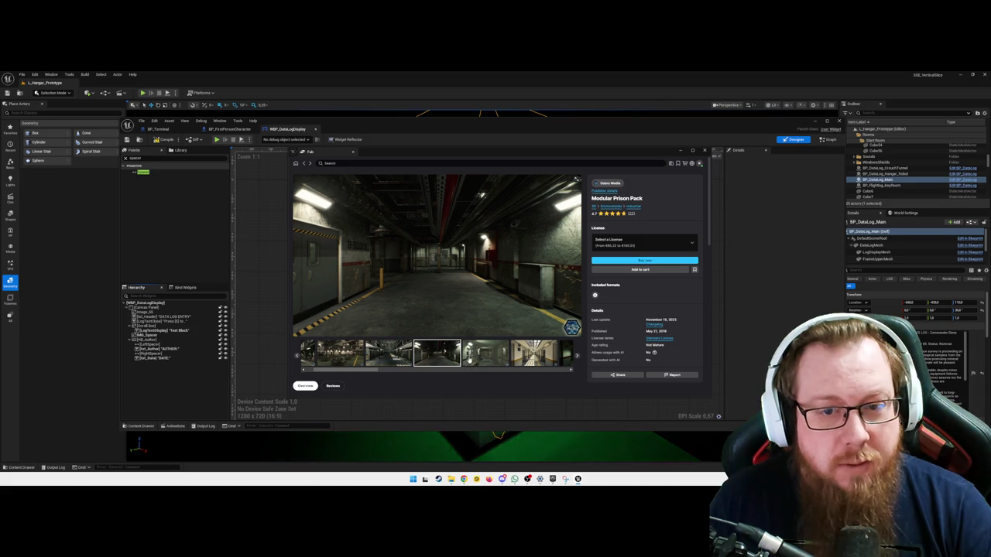
left_click(469, 359)
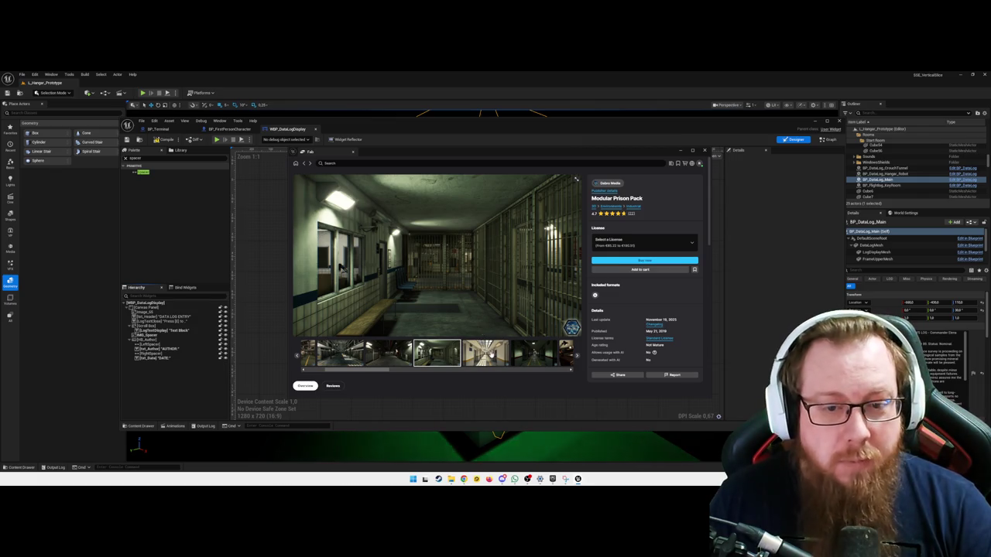
left_click(490, 353)
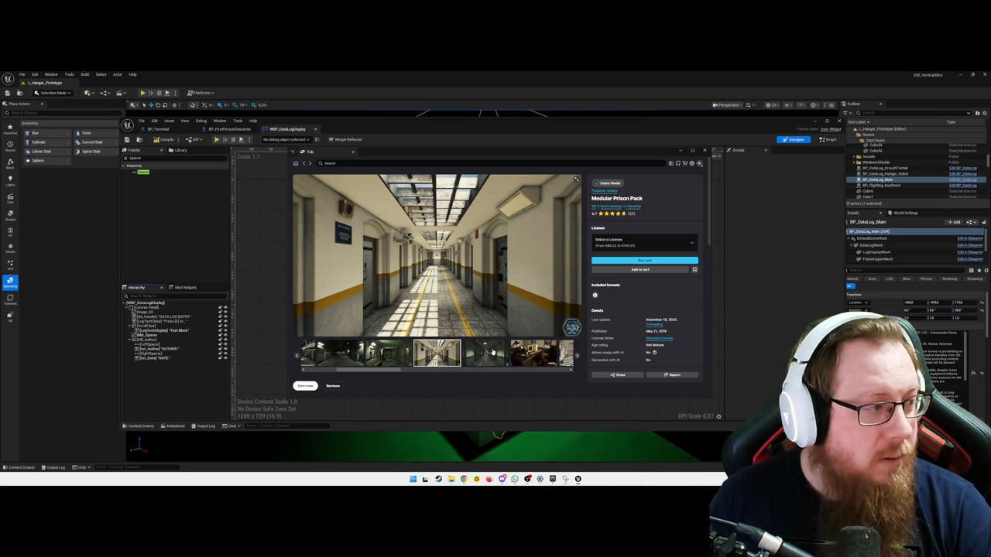
left_click(493, 353)
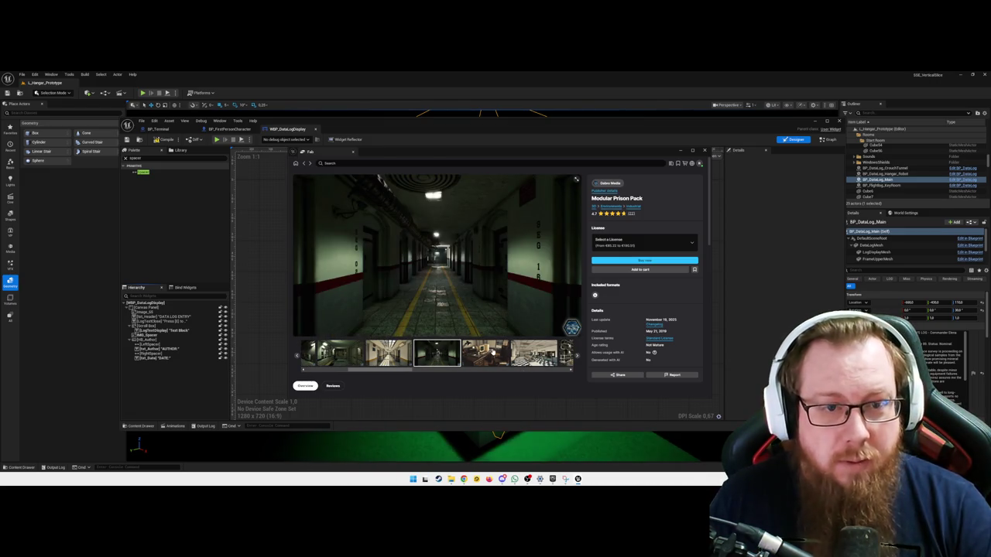
left_click(493, 353)
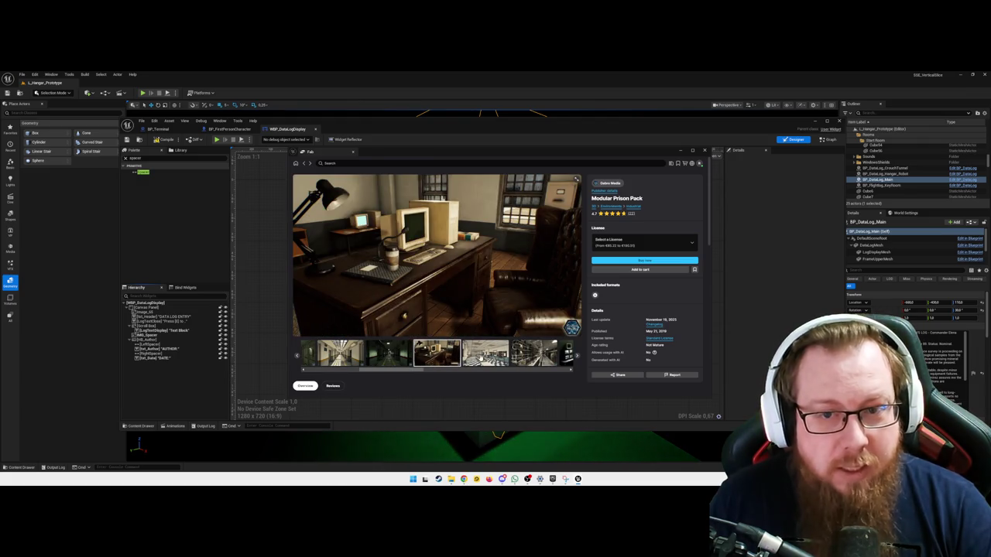
left_click(488, 353)
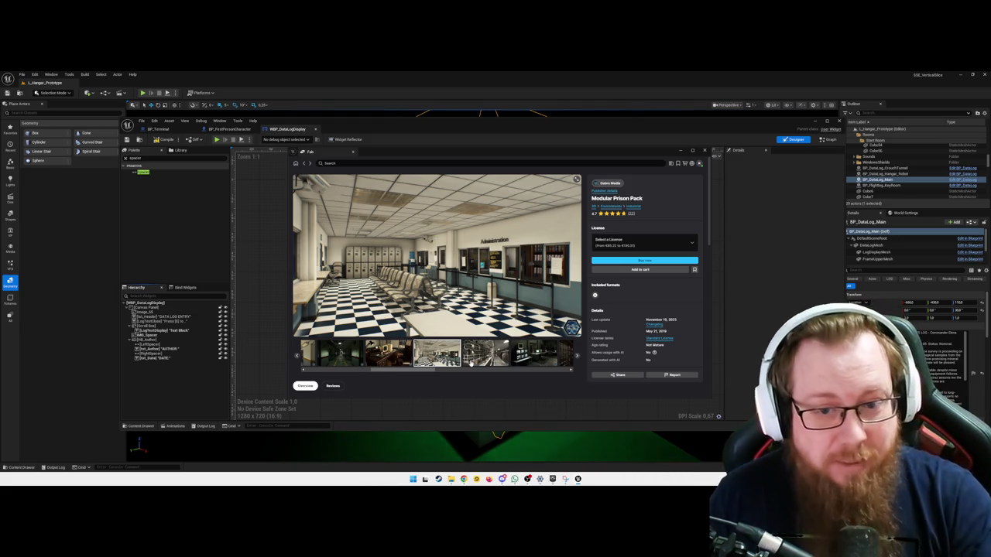
left_click(470, 361)
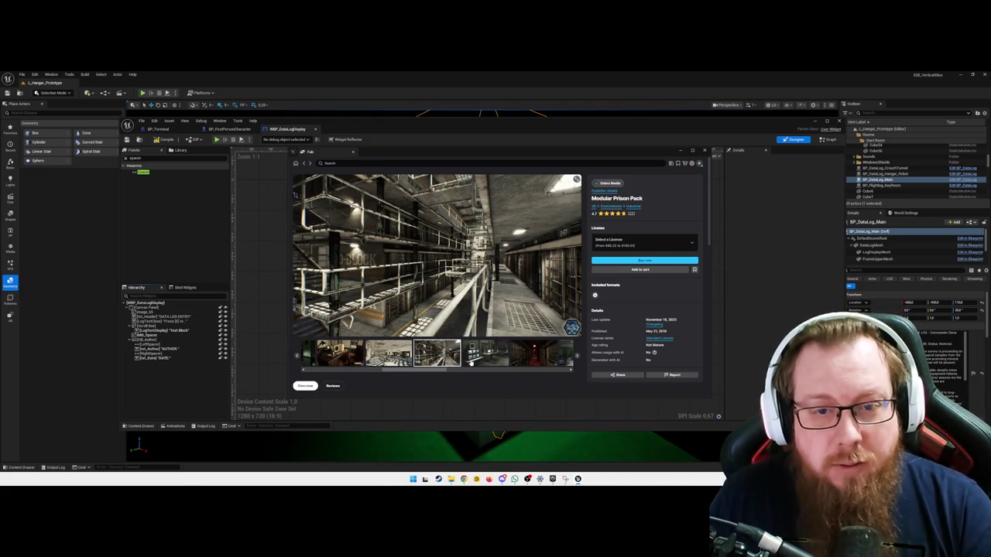
left_click(498, 355)
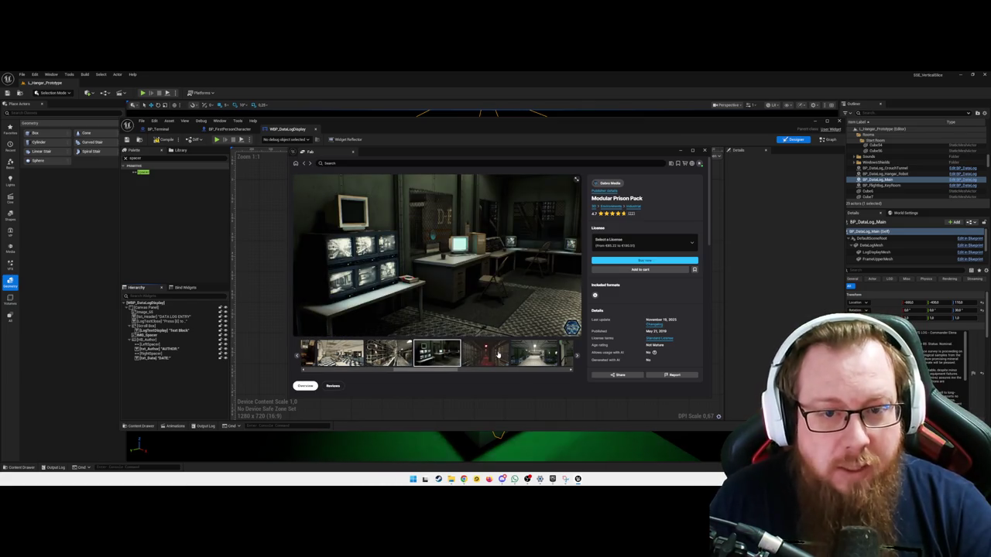
left_click(499, 355)
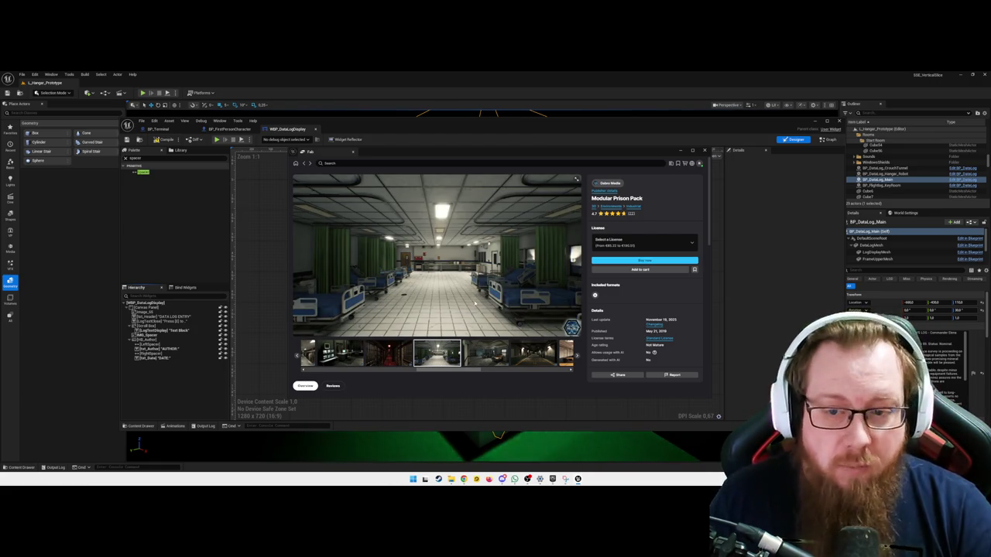
Check the license options, view images through the rooftop courtyard, and close Fab
left_click(629, 248)
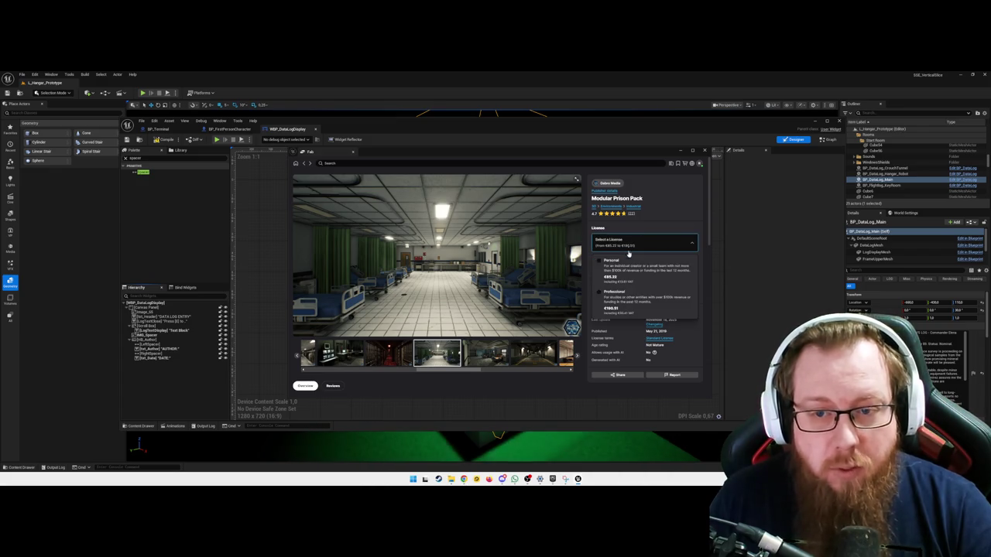
left_click(643, 235)
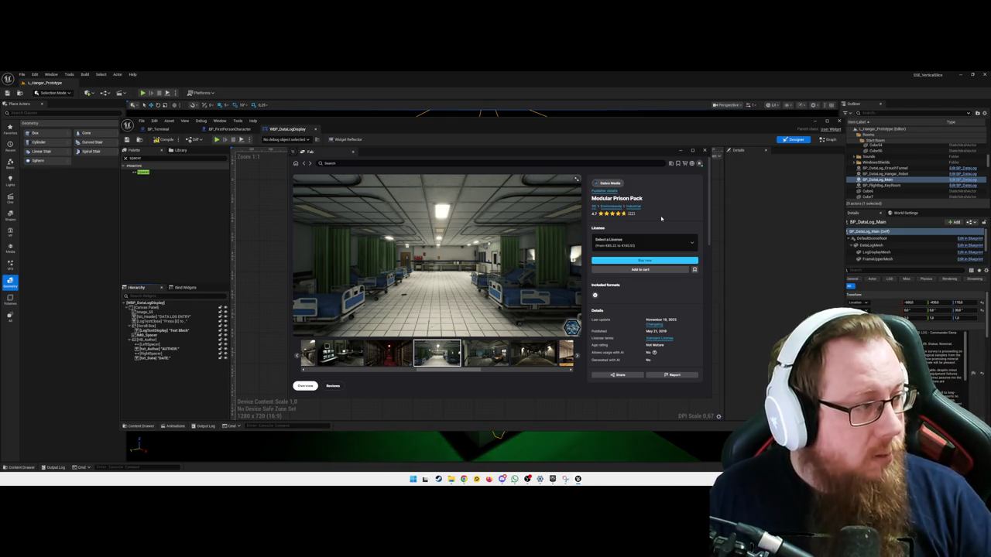
left_click(540, 354)
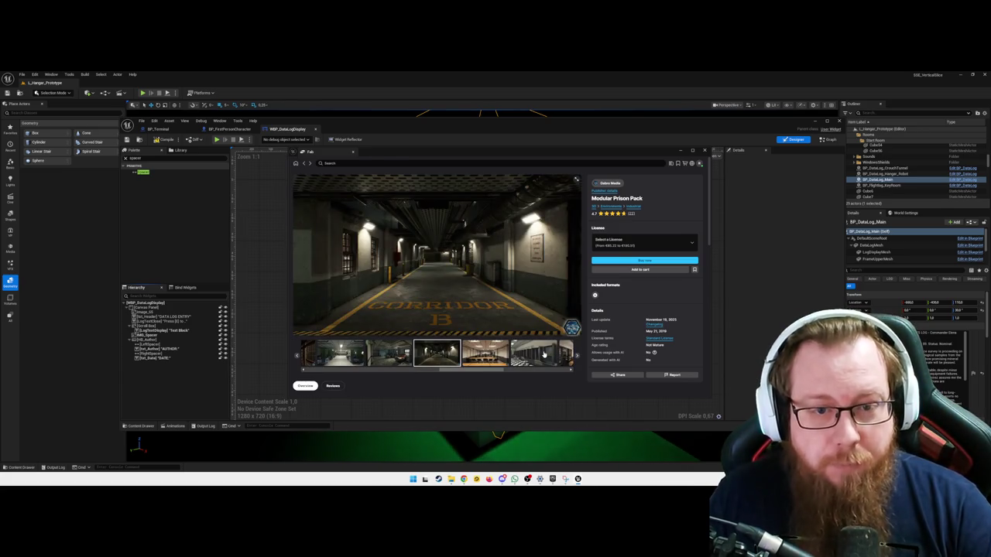
left_click(538, 355)
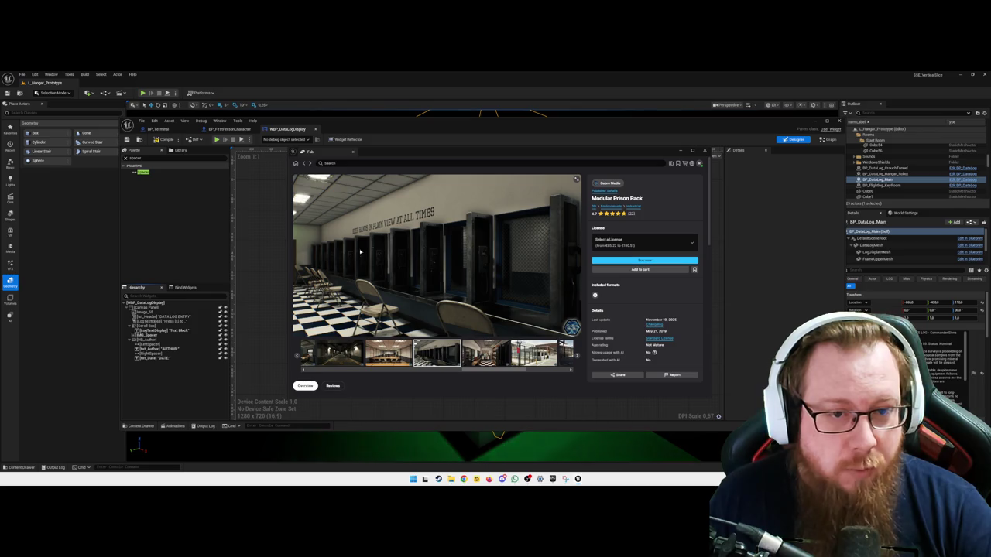
left_click(541, 354)
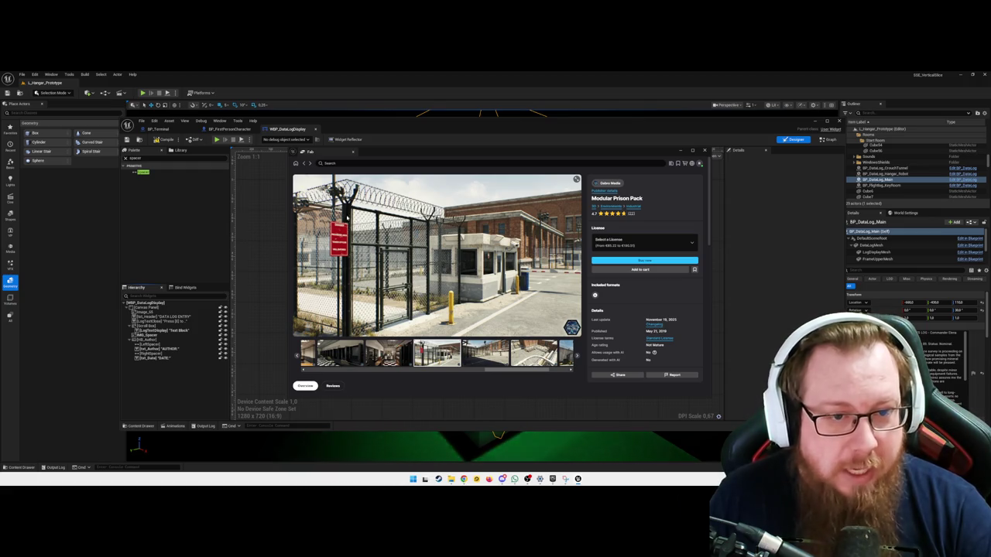
left_click(534, 353)
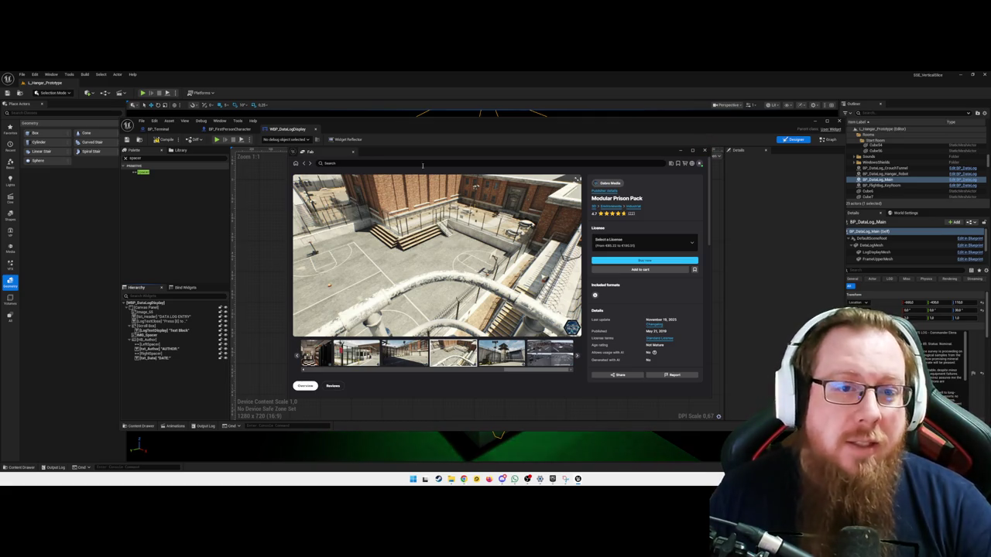
left_click(704, 150)
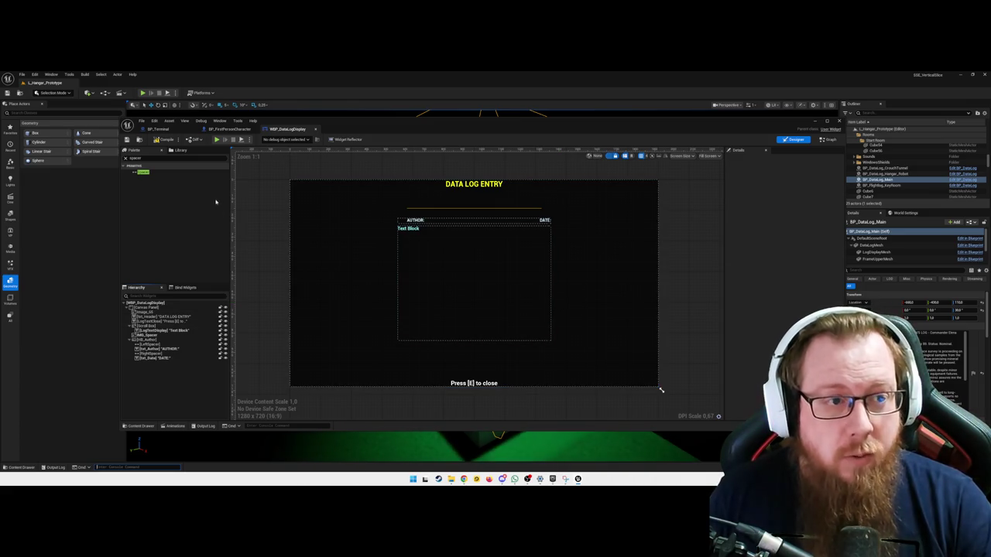
Deselect the canvas widget in the DATA LOG ENTRY layout and toggle the Content Drawer with Ctrl+Space
left_click(278, 263)
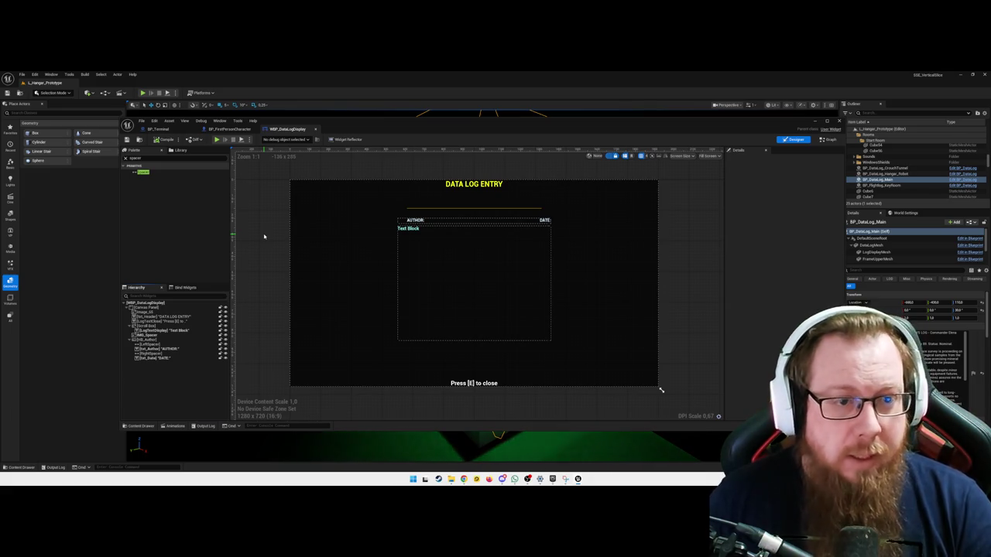
key("ctrl+space")
key("ctrl+space")
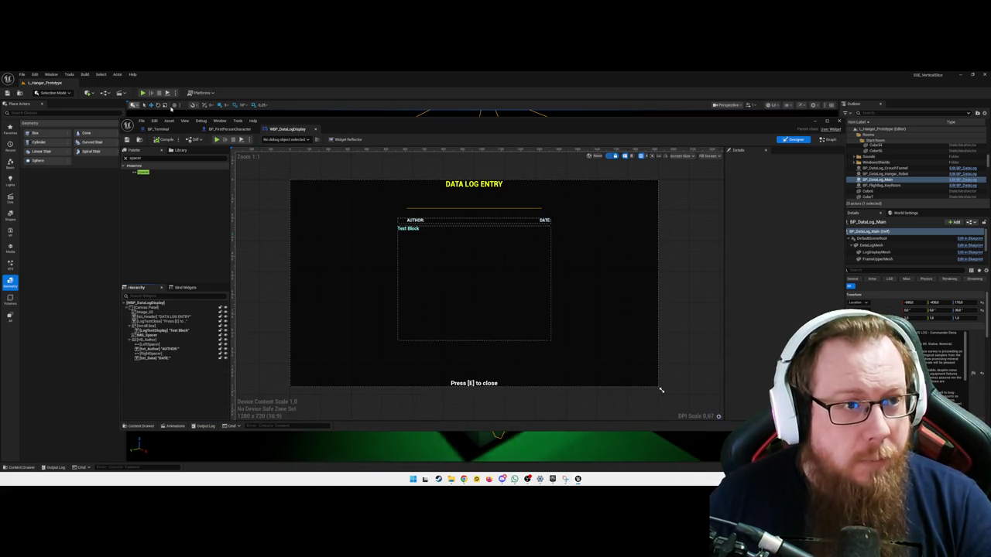
Open the Fab store panel from the Window menu
left_click(171, 122)
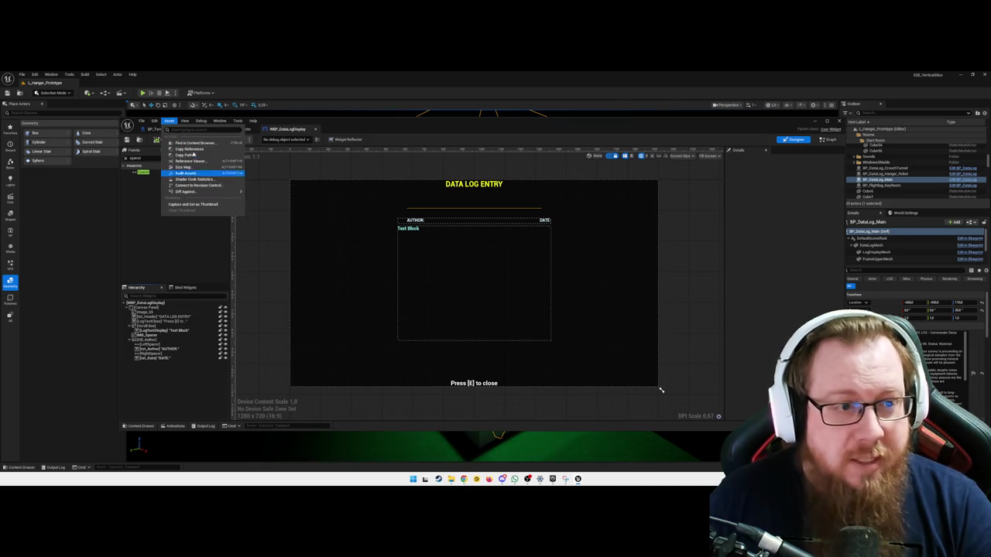
mouse_move(195, 123)
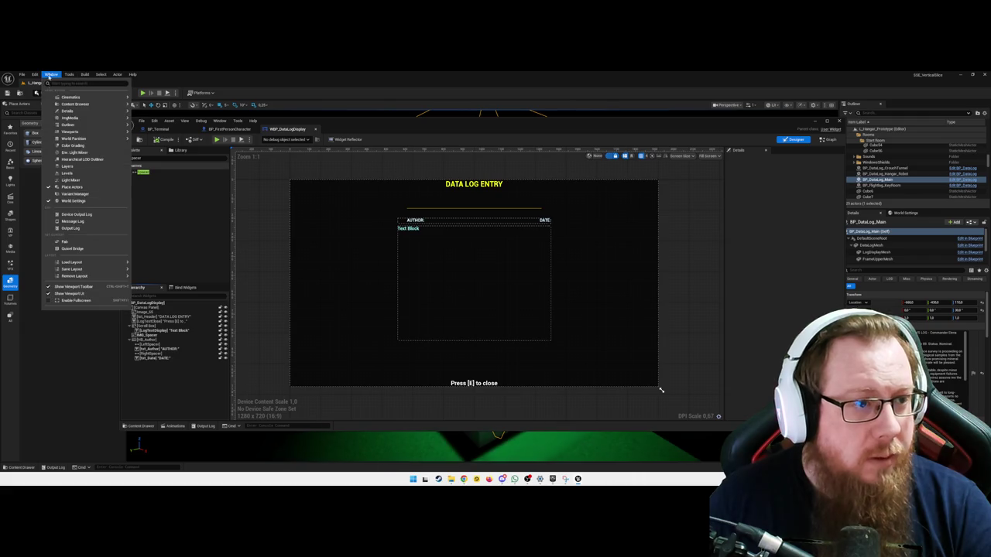
left_click(50, 74)
left_click(75, 243)
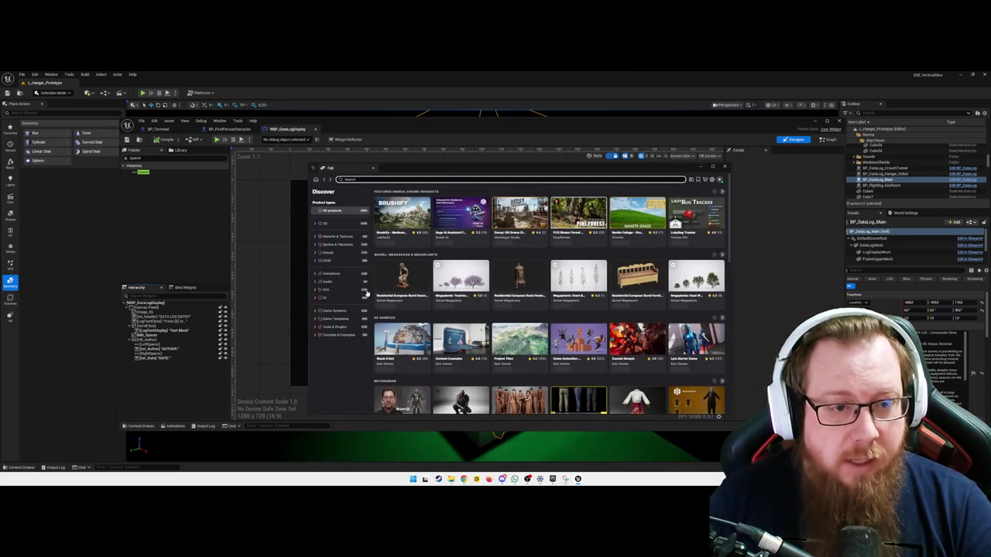
Browse Decals, review High Velocity Blood Spatter's preview and quality options, then return to Discover
left_click(334, 258)
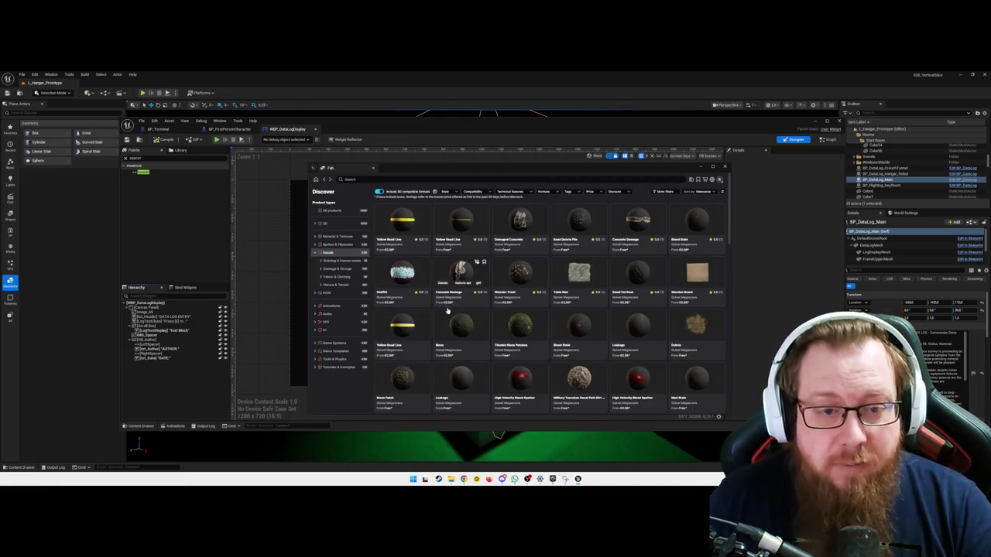
scroll(495, 333, "down", 3)
left_click(521, 232)
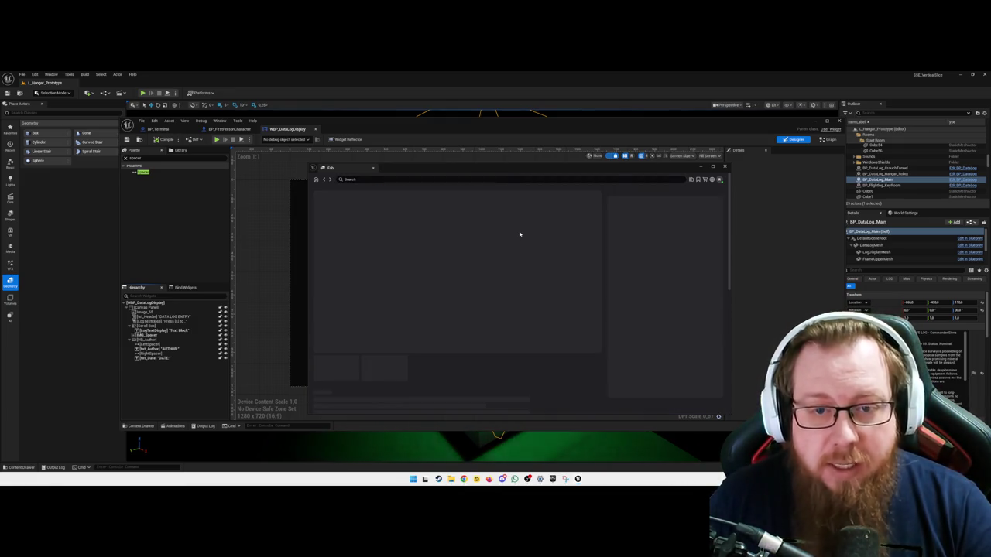
left_click(385, 368)
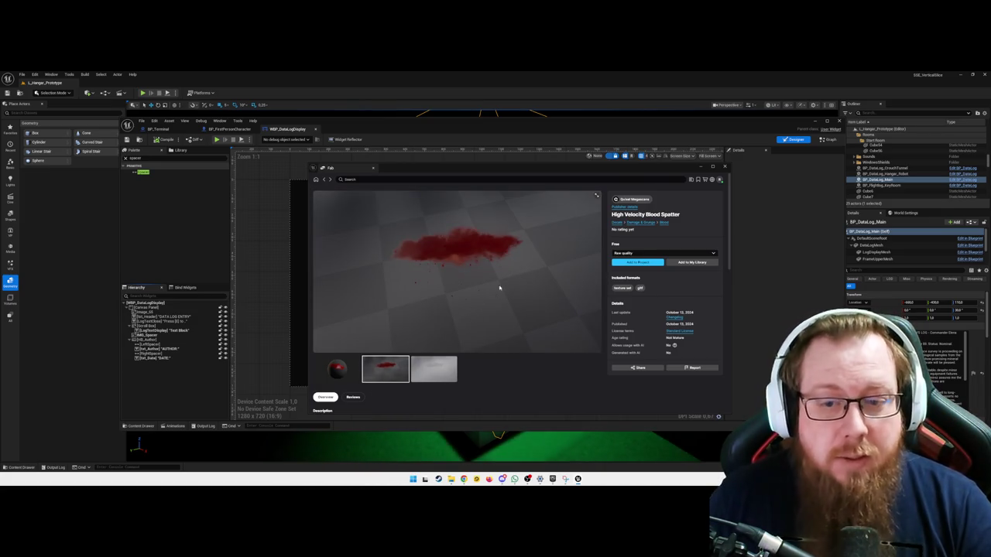
scroll(669, 307, "down", 3)
scroll(654, 286, "up", 3)
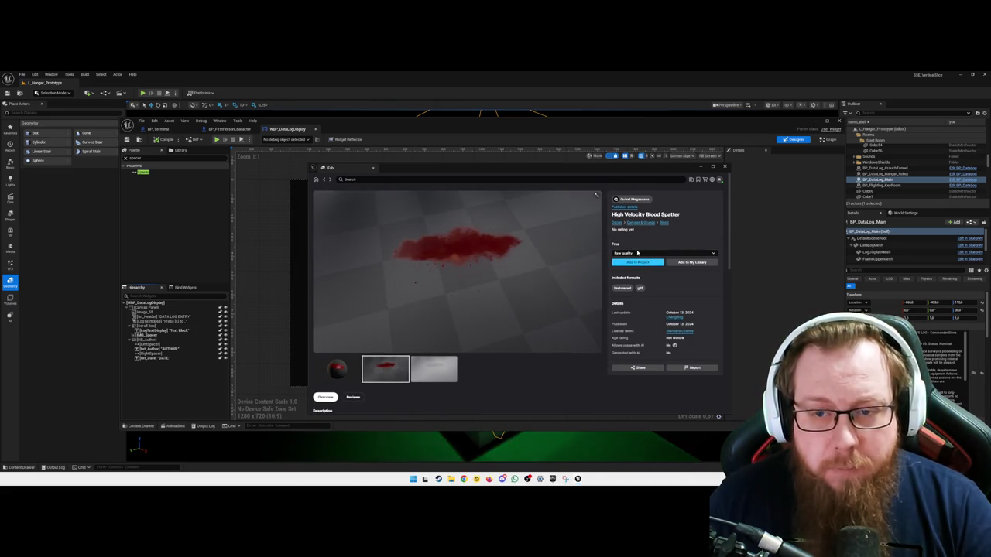
left_click(658, 253)
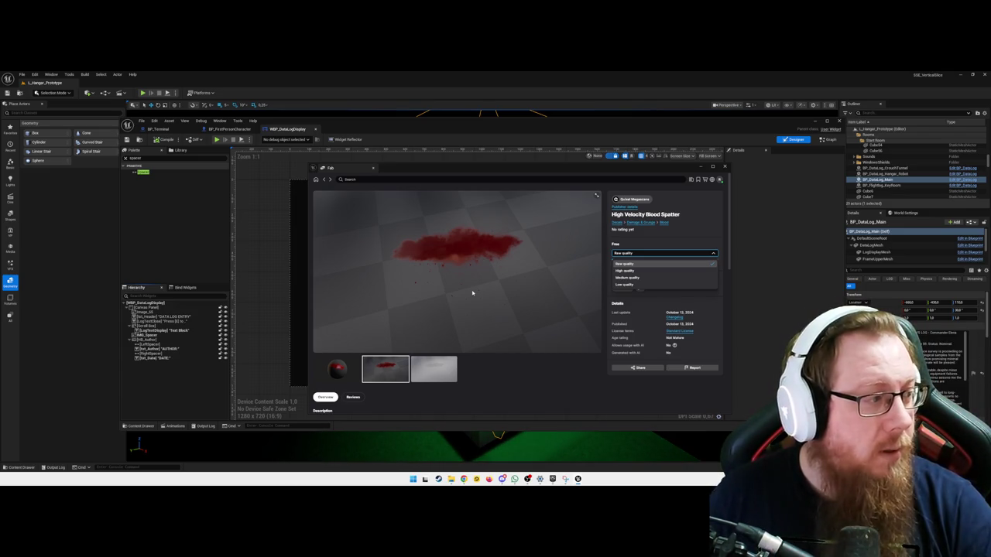
left_click(316, 180)
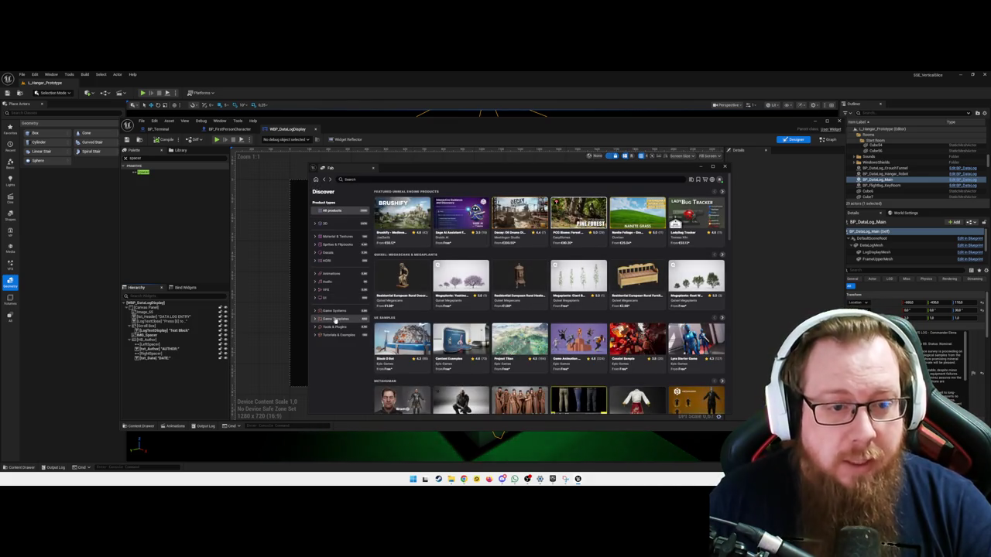
Browse the Animations category grid and open the Ghost Creature Anims product page
left_click(331, 274)
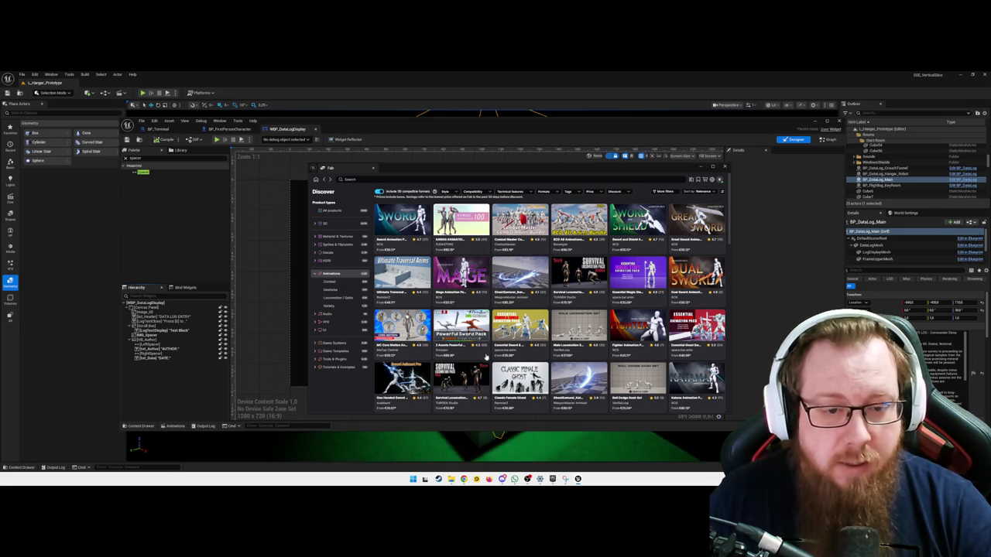
scroll(463, 350, "down", 3)
scroll(463, 350, "down", 5)
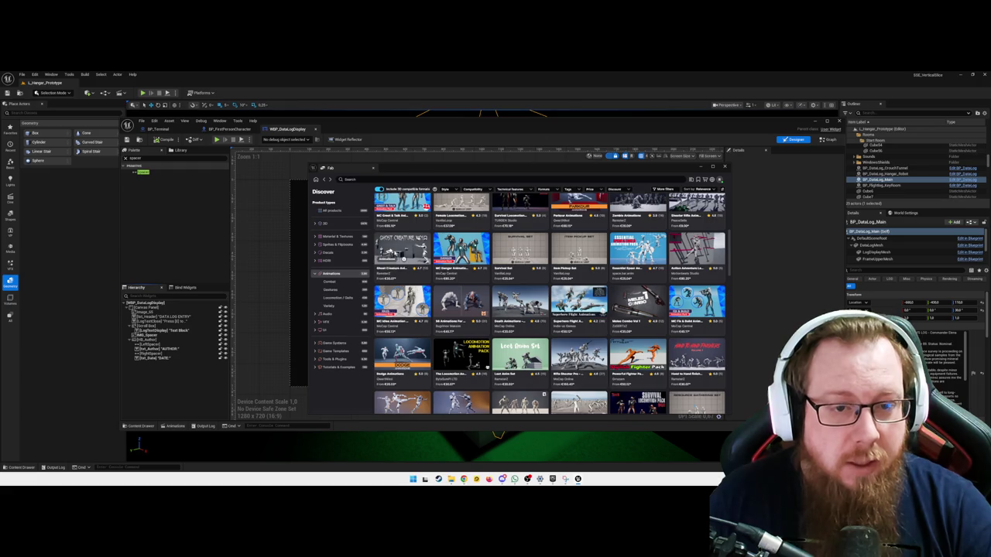
left_click(395, 255)
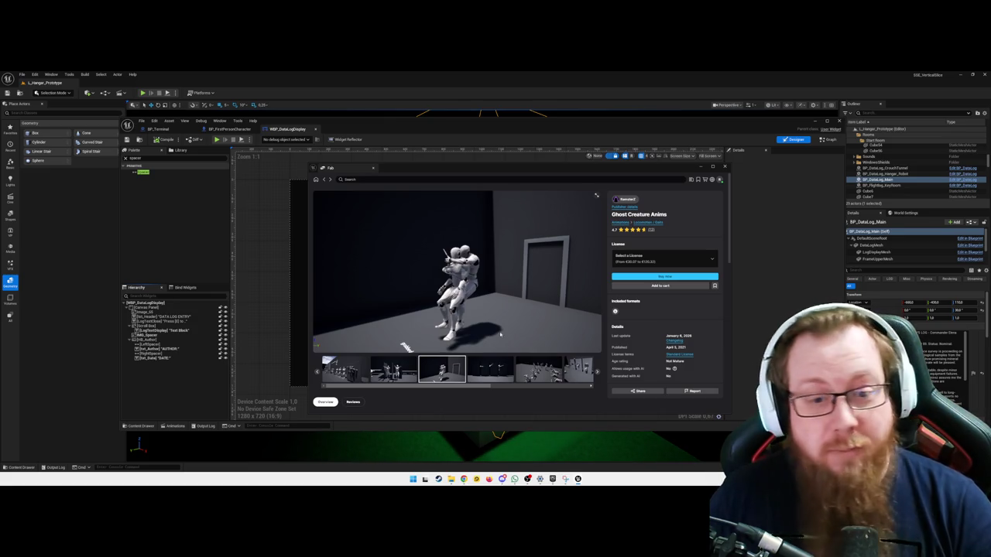
Step through the Ghost Creature Anims gallery previews, including the group and version 1.1 hall images
left_click(481, 374)
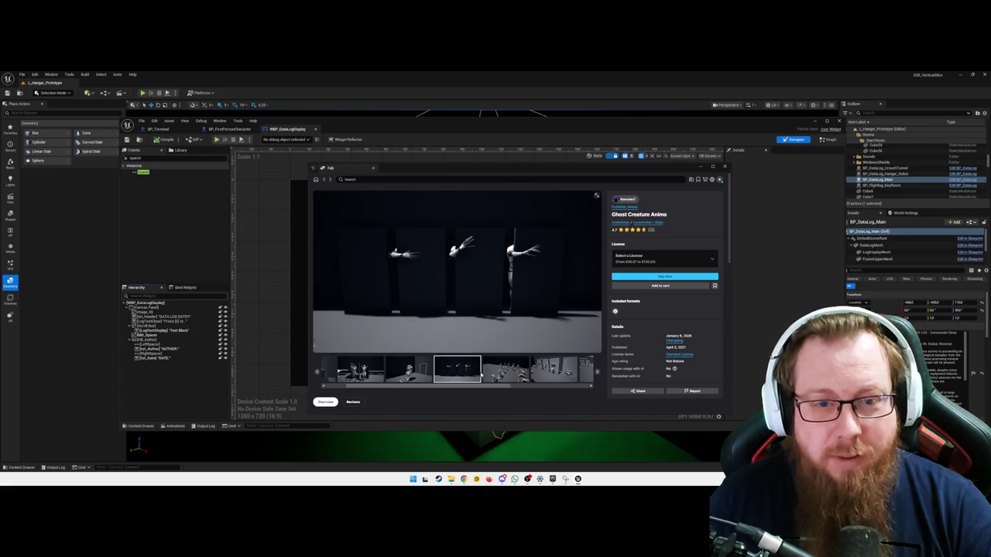
left_click(498, 376)
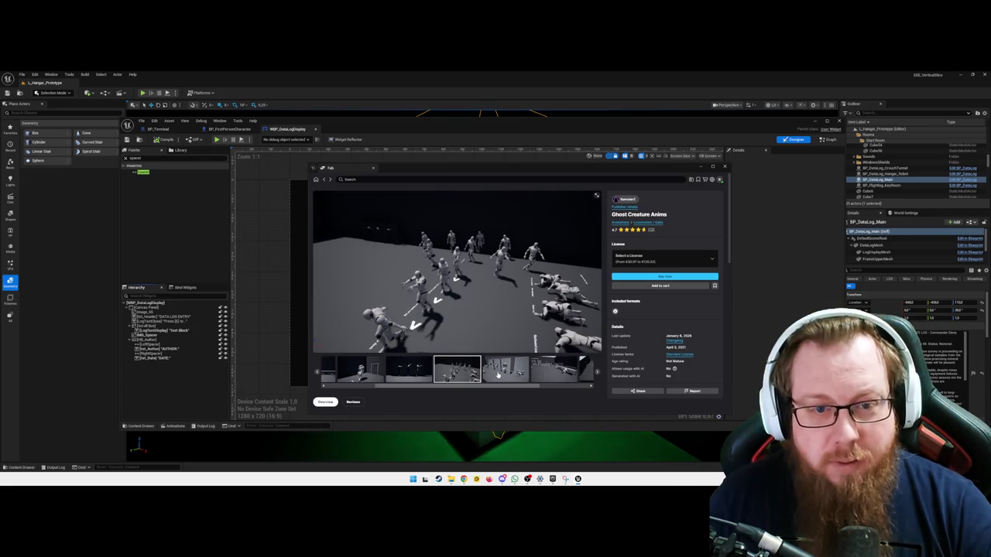
left_click(537, 373)
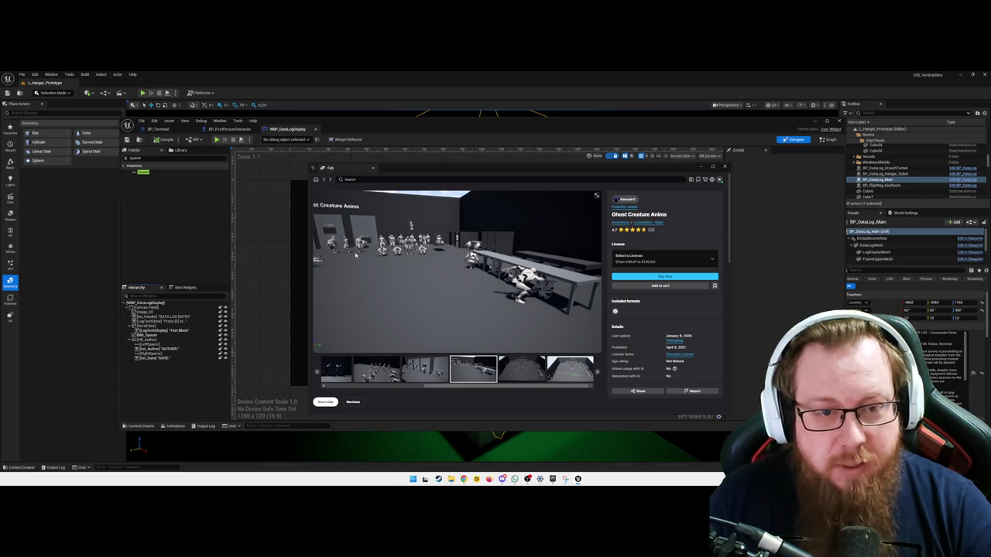
left_click(517, 369)
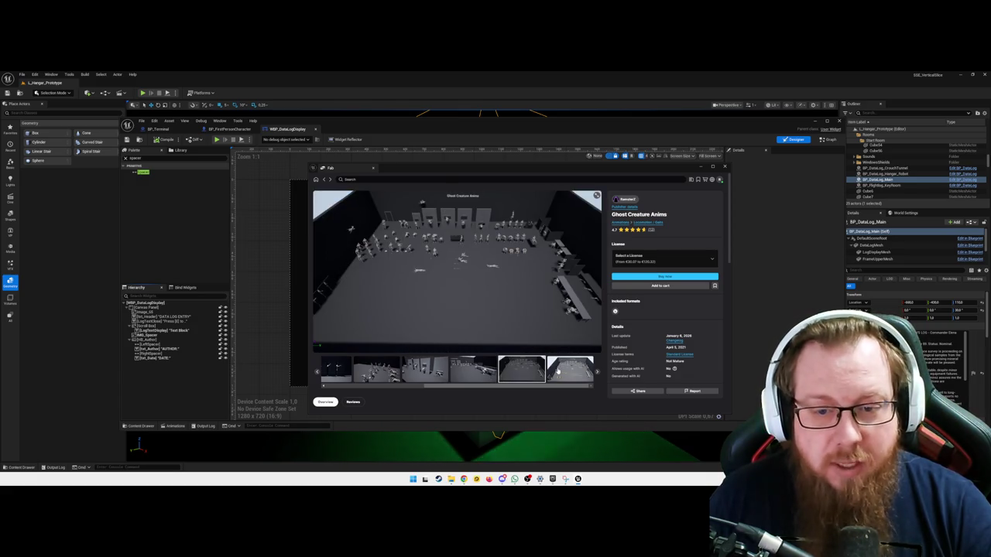
left_click(555, 373)
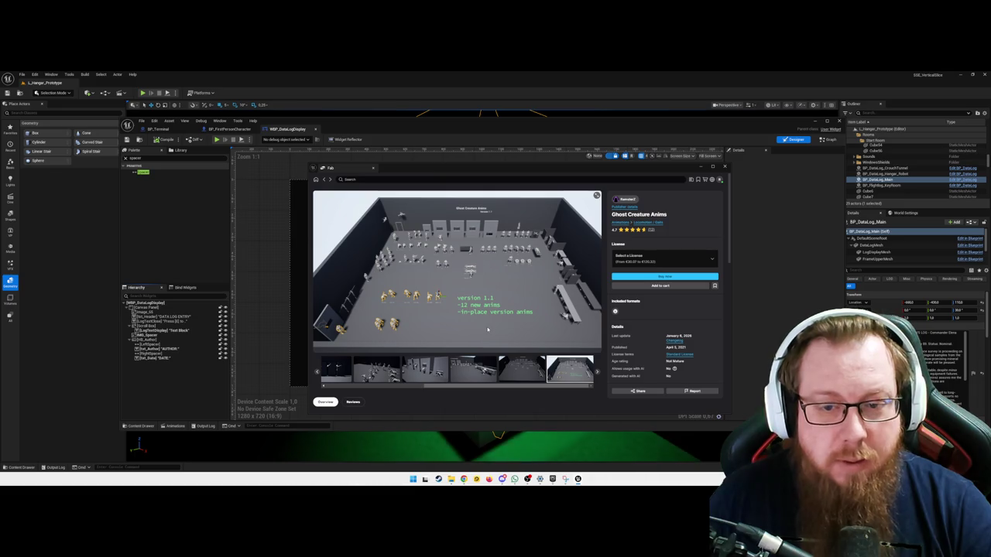
Check the license options and prices, then go back to the Discover listings
left_click(647, 262)
left_click(688, 235)
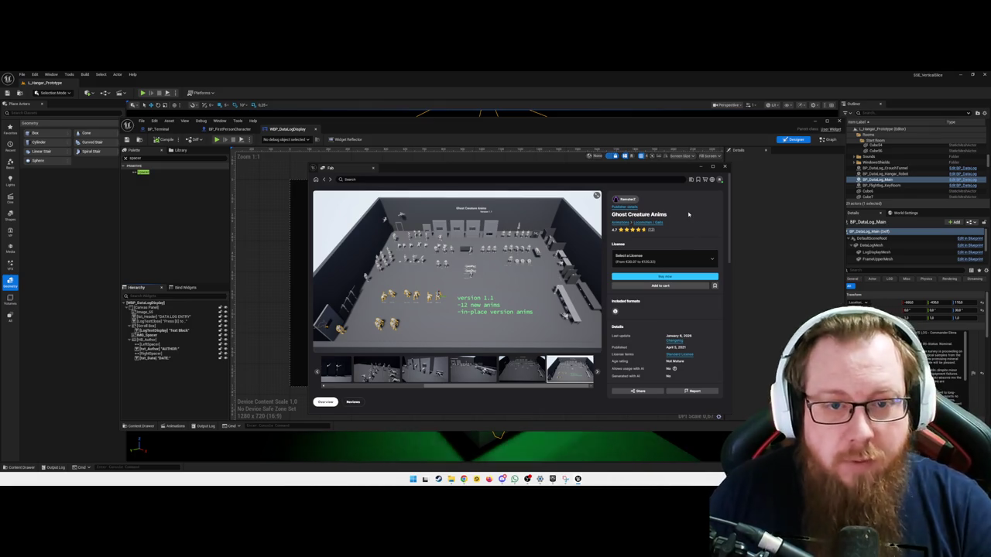
scroll(374, 378, "down", 3)
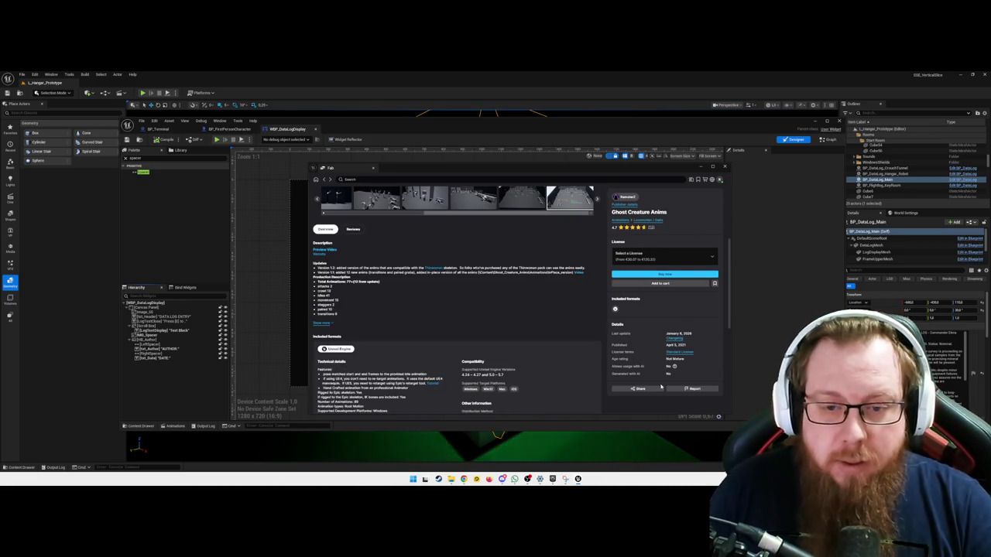
scroll(373, 381, "up", 3)
scroll(434, 333, "down", 2)
scroll(486, 292, "up", 2)
scroll(486, 292, "up", 1)
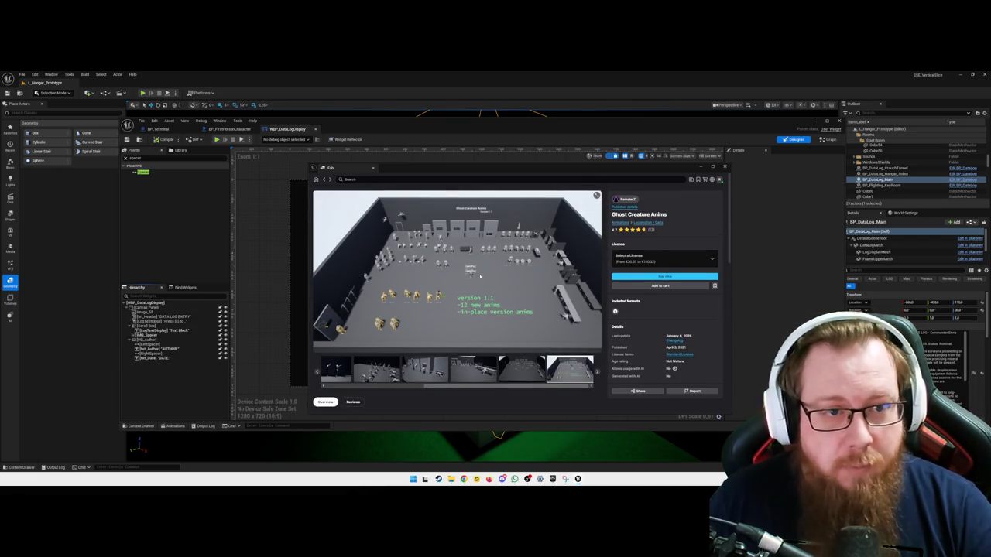
left_click(324, 179)
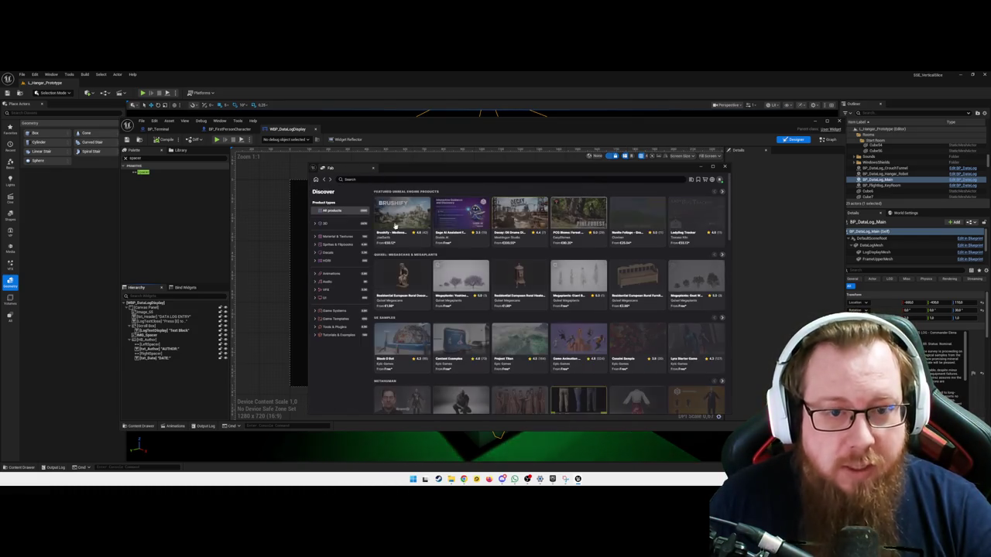
Scroll the Discover grid and open the Ultimate Multiplayer Survival Pack V6 listing
scroll(526, 317, "down", 3)
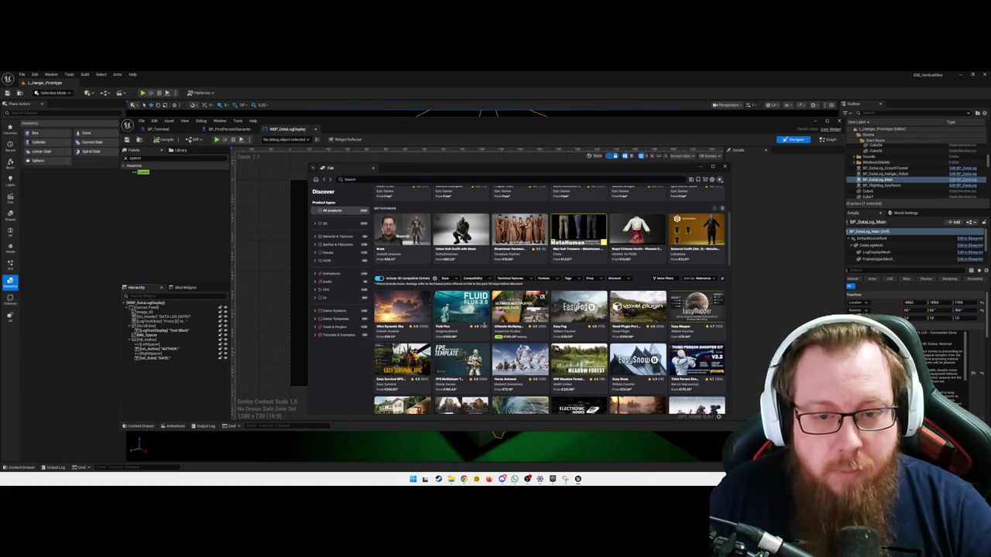
left_click(524, 315)
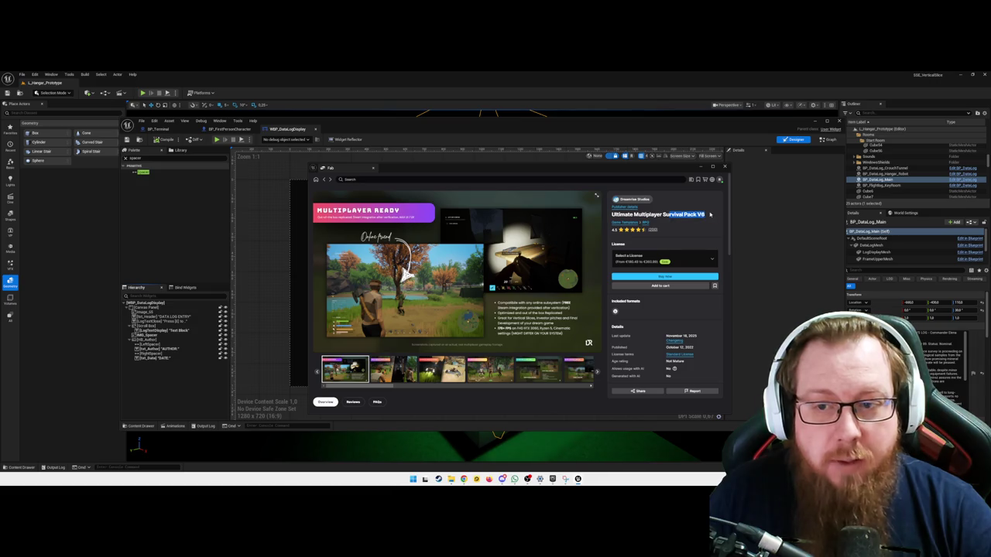
View the Survival Pack gallery pictures, compare Personal and Professional license prices, then return home
left_click(381, 365)
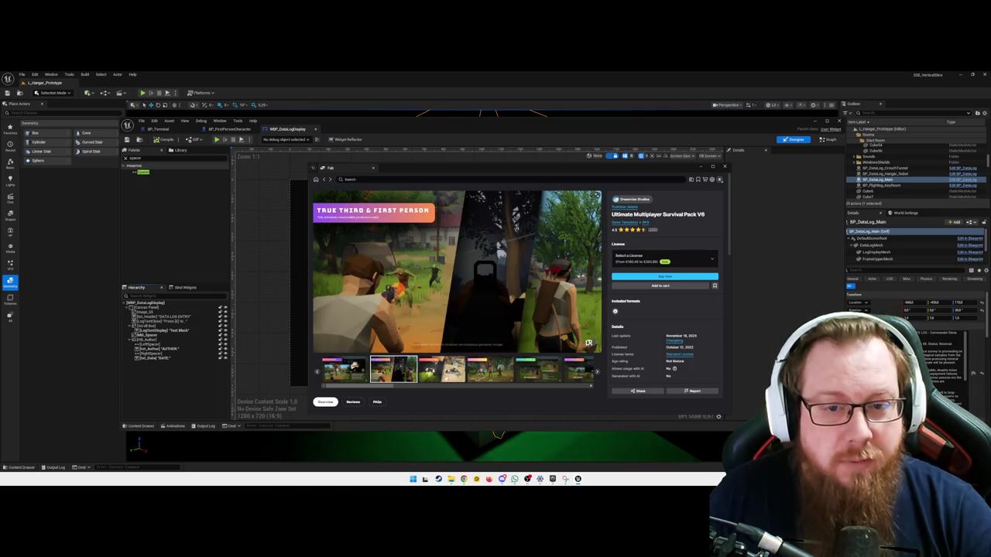
left_click(442, 369)
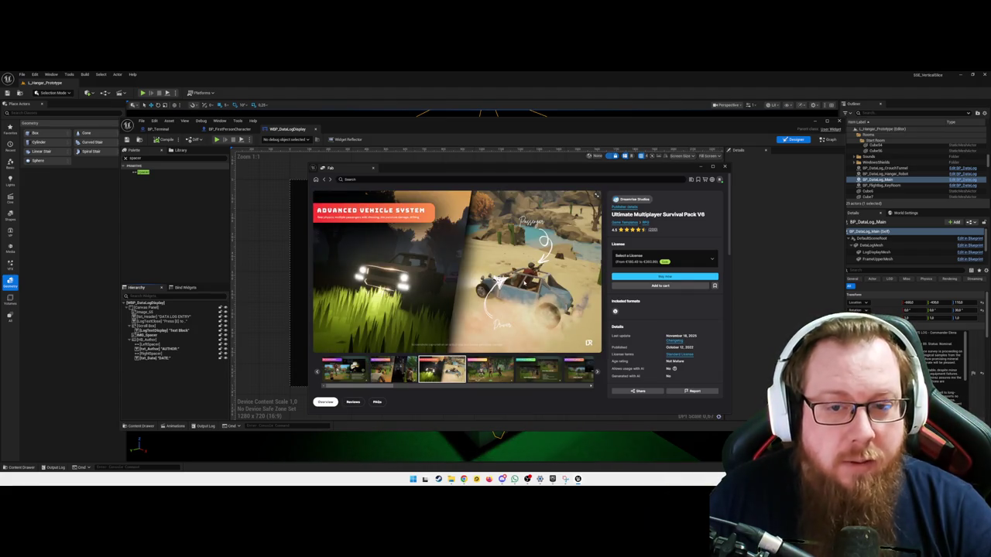
left_click(493, 375)
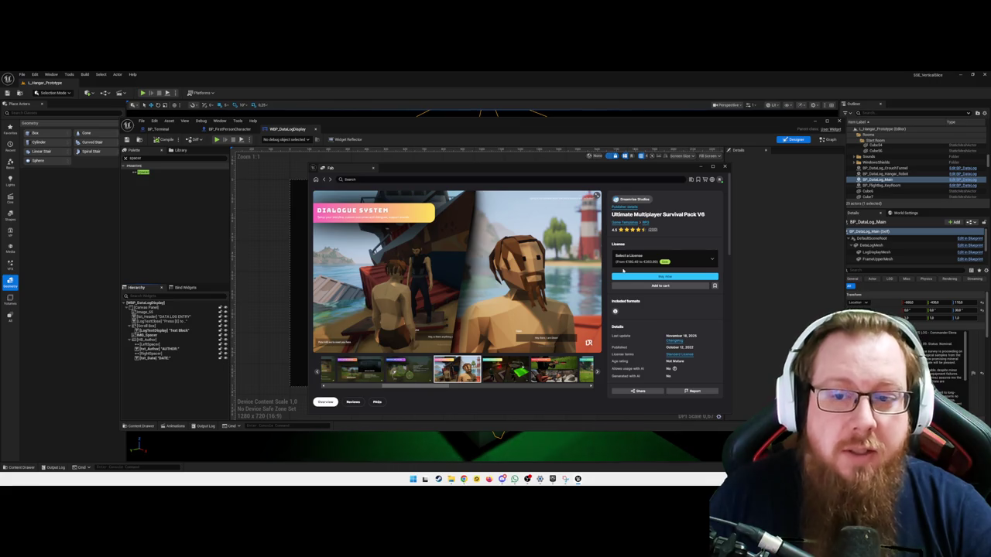
left_click(630, 261)
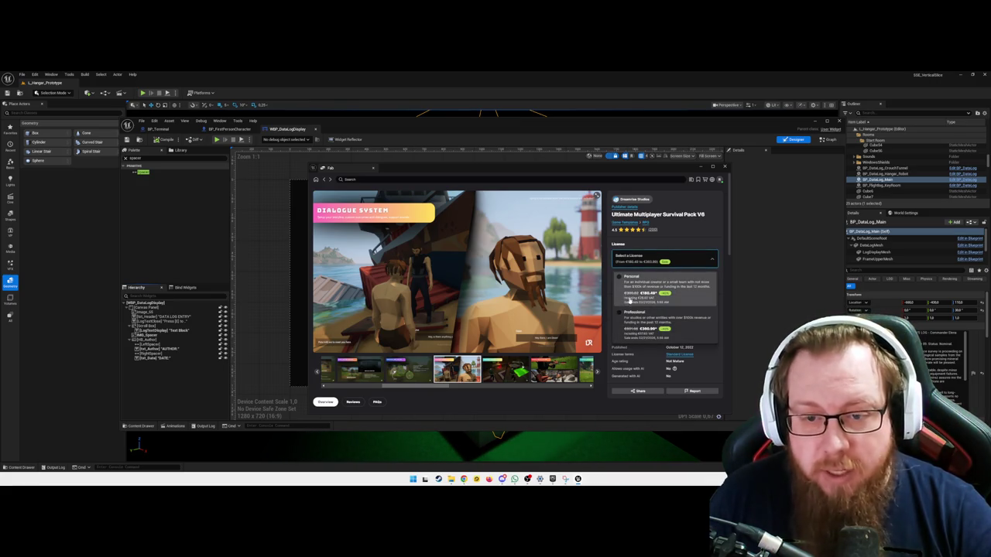
left_click(668, 194)
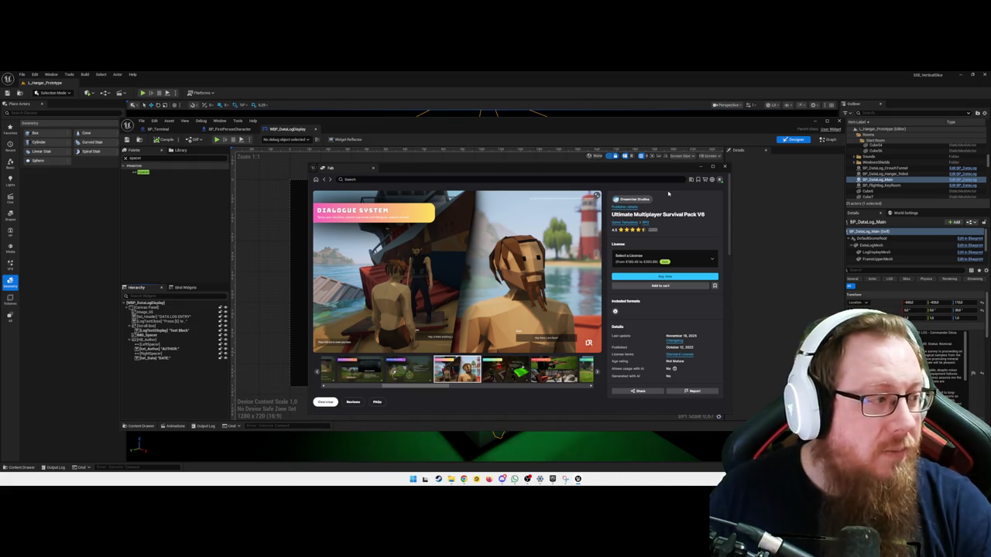
left_click(316, 180)
Search Fab for bow assets, filter to Game Systems, and open Ultimate Bow System
left_click(348, 180)
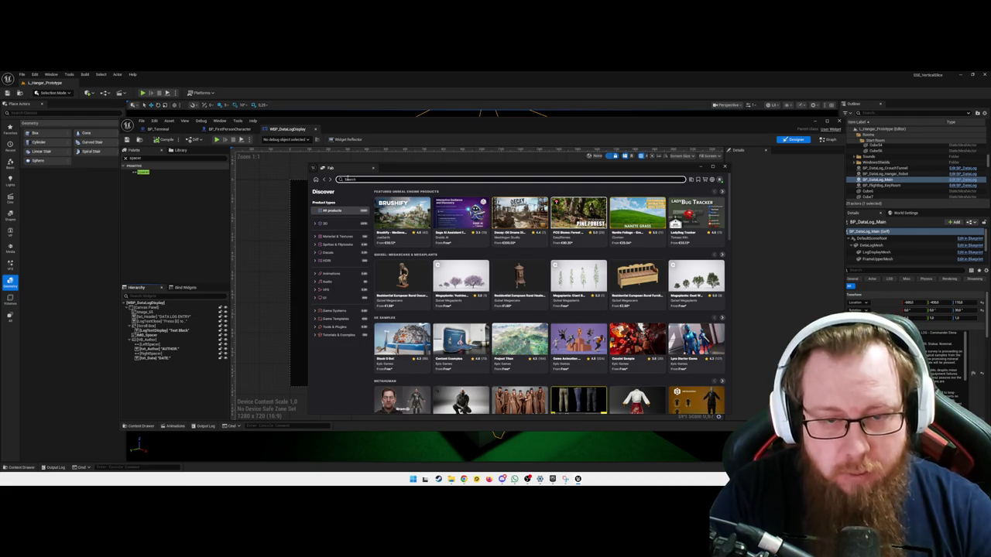
type("star")
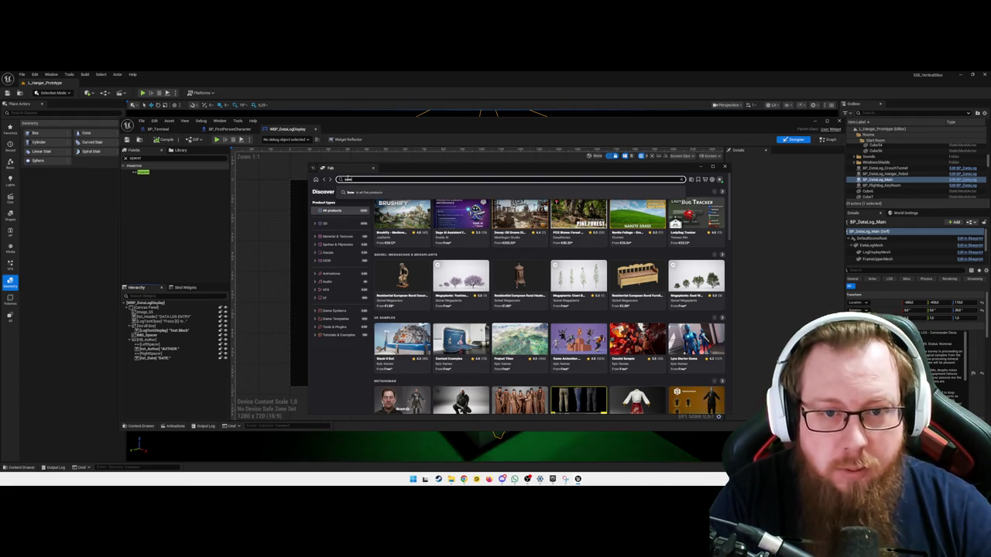
key("Return")
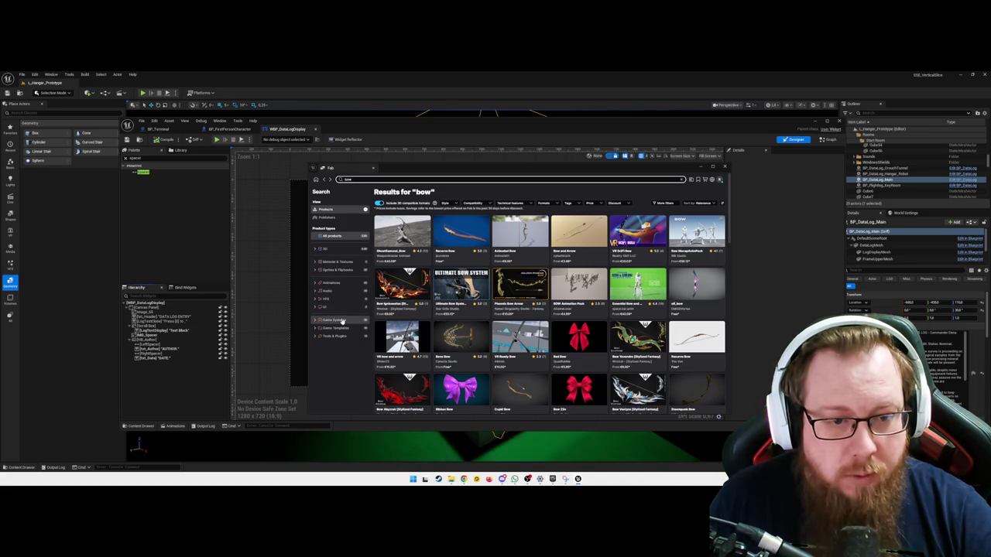
left_click(341, 321)
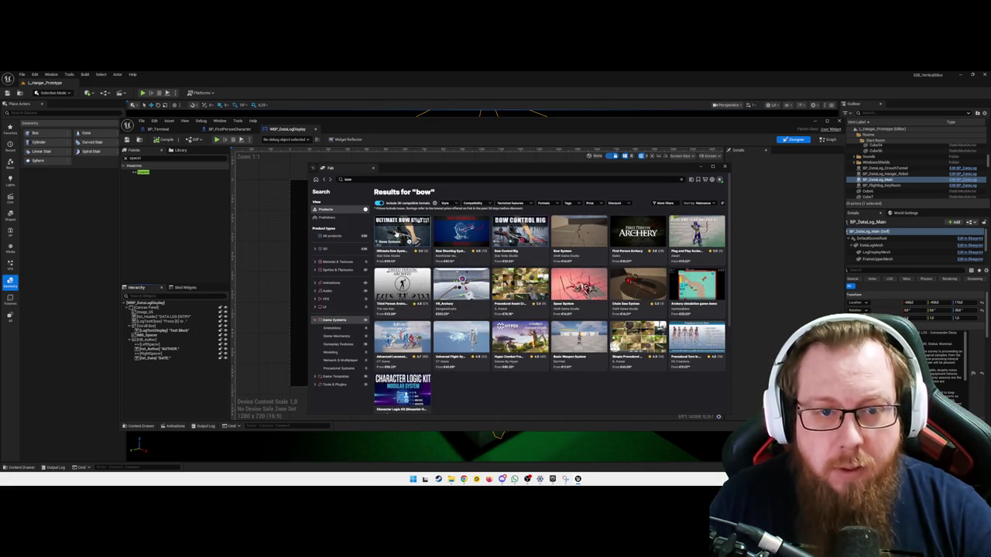
left_click(409, 232)
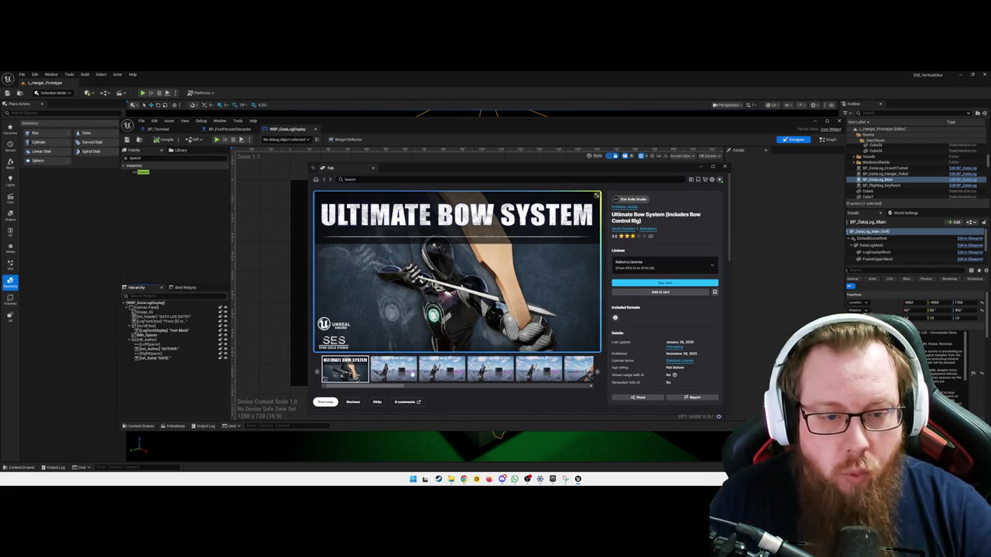
Play through the Ultimate Bow System gallery: Equip/Unequip, Charge, Quick-Shoot, content browser and RigVM images
left_click(405, 370)
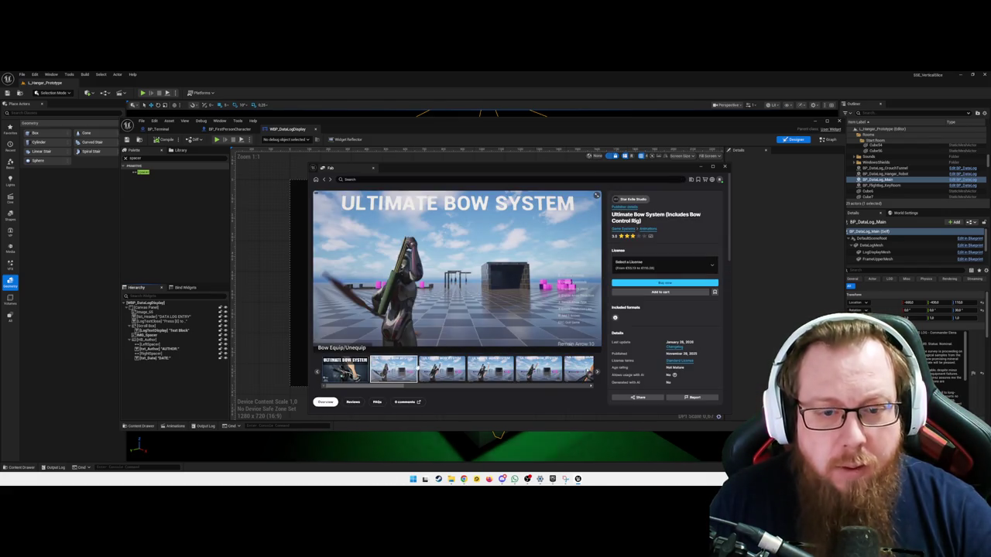
left_click(441, 371)
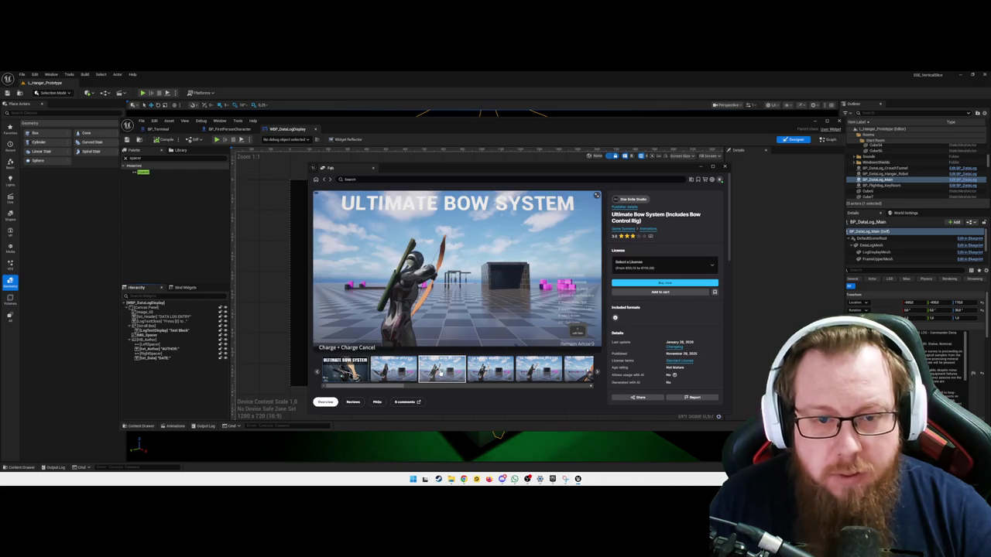
left_click(489, 372)
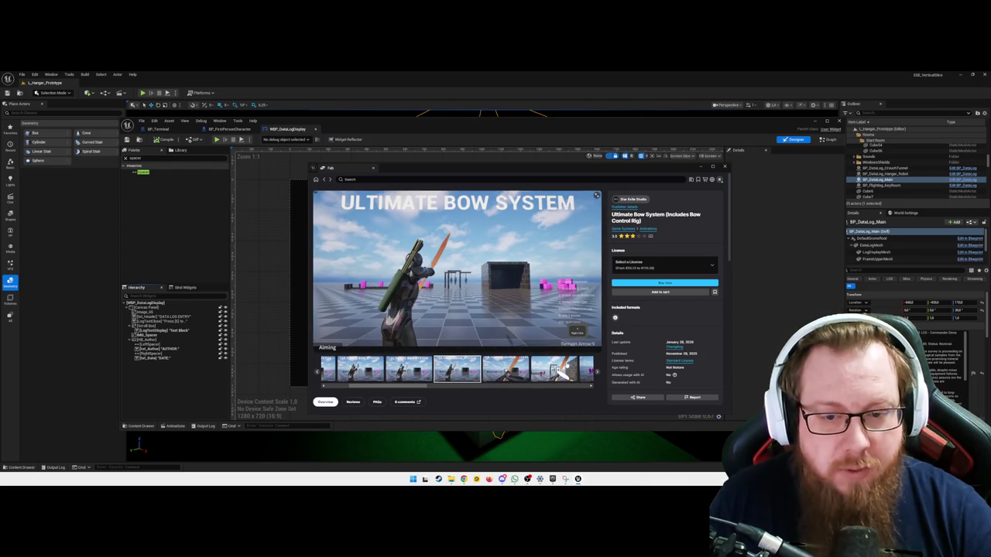
left_click(542, 371)
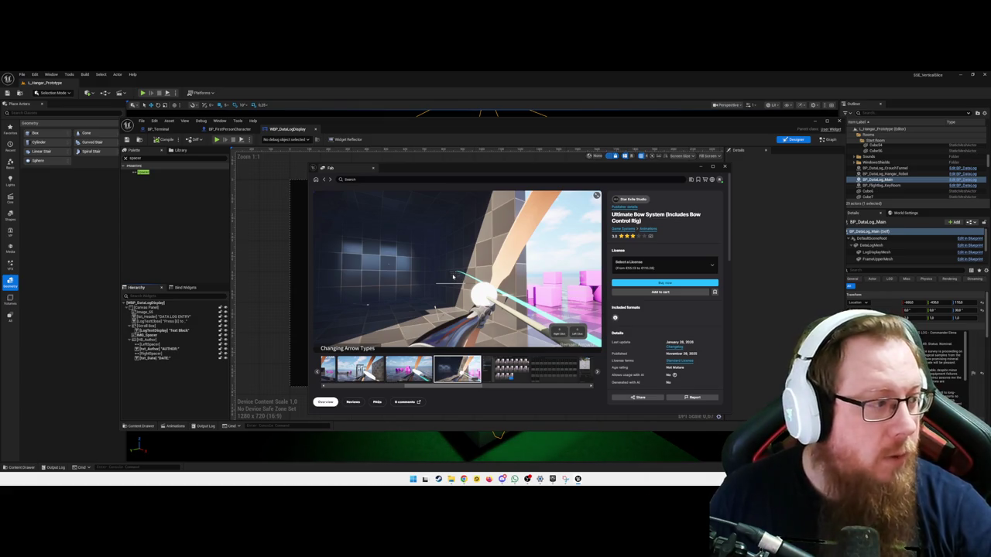
left_click(511, 371)
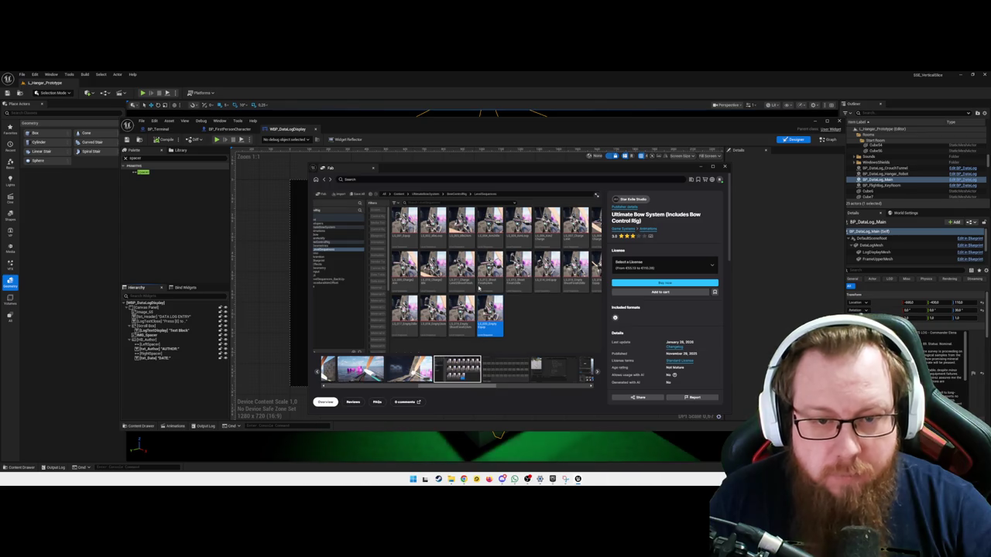
left_click(505, 368)
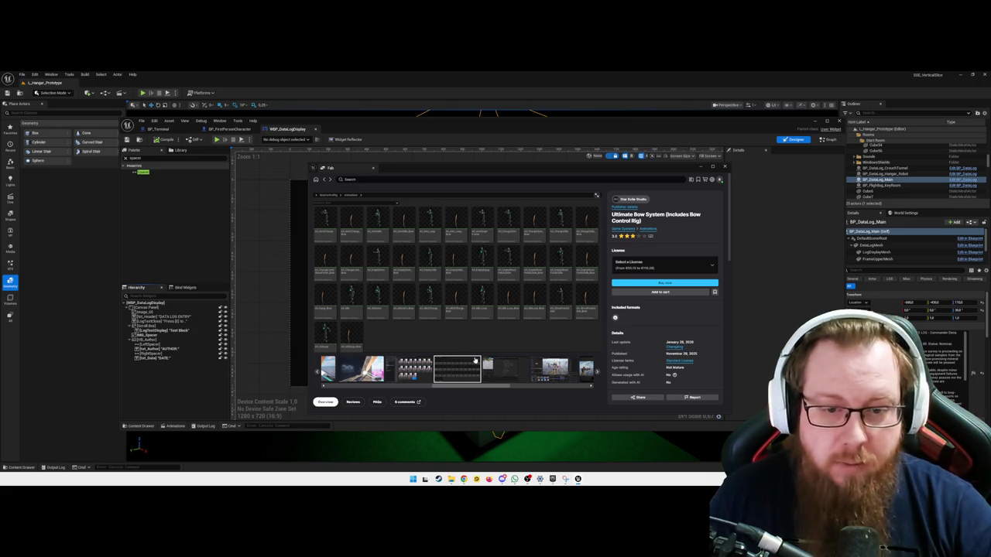
left_click(505, 368)
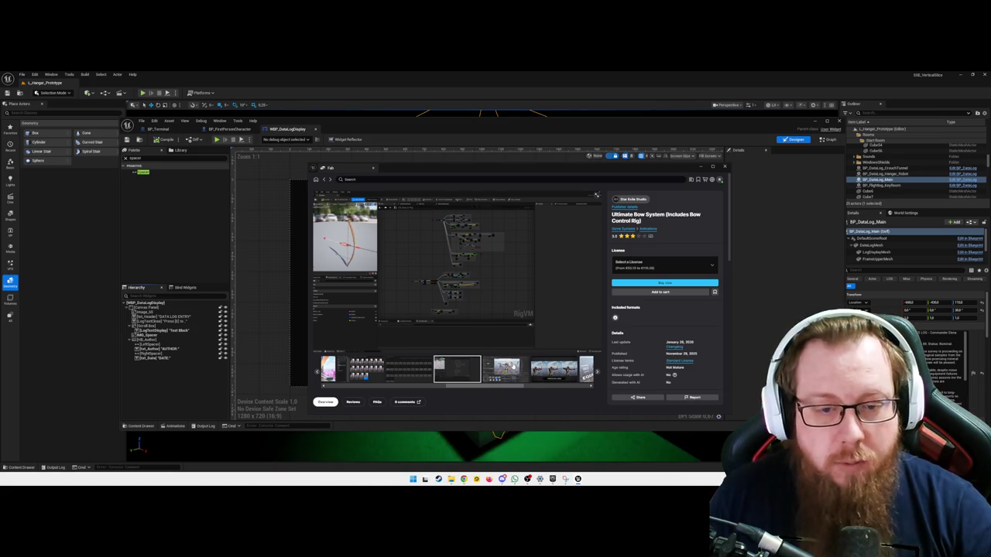
left_click(509, 364)
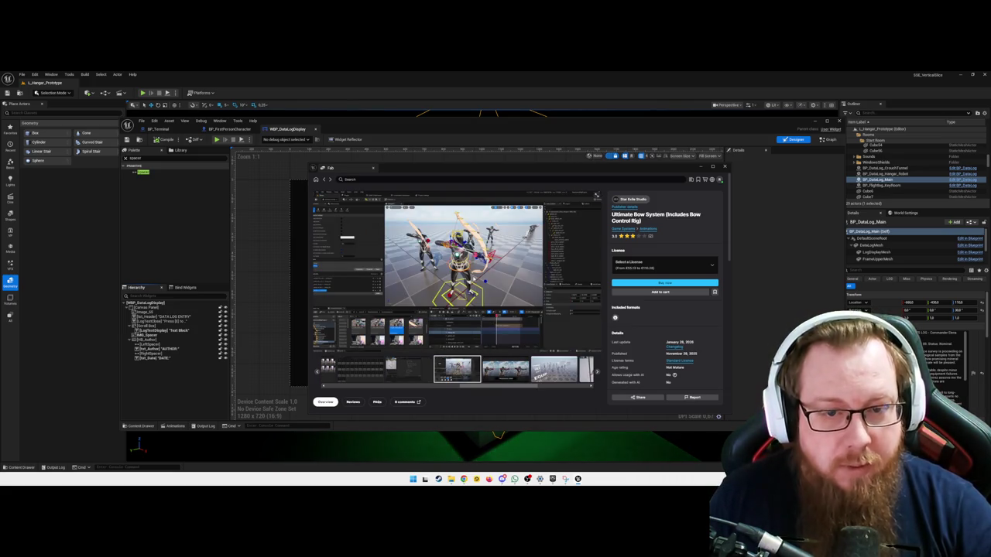
Check the Personal and Professional license prices, then close the Fab marketplace window
left_click(648, 268)
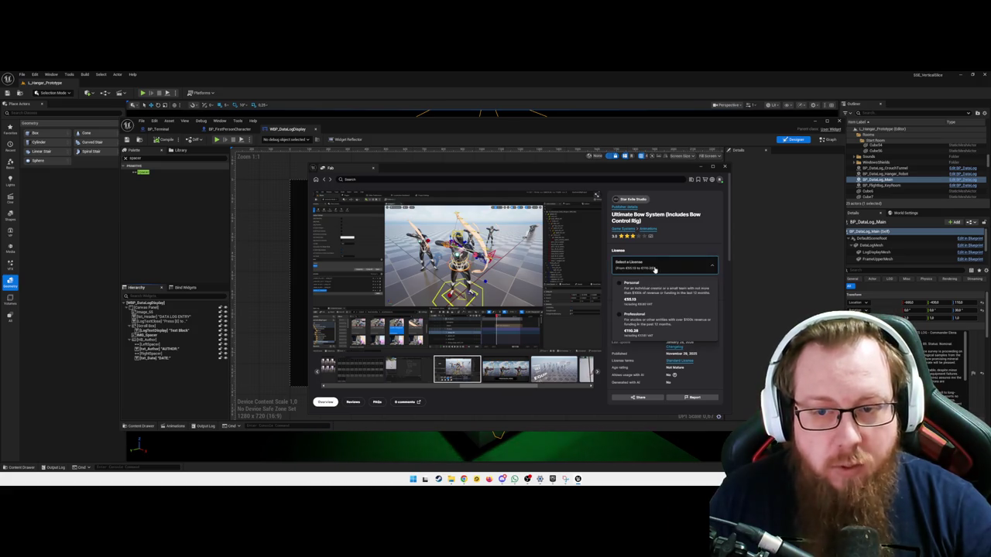
left_click(676, 211)
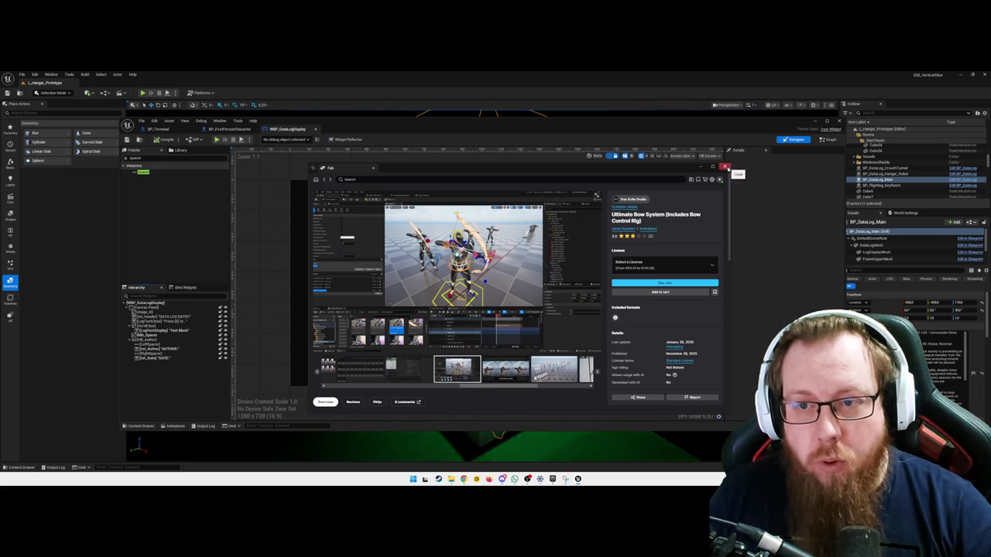
left_click(725, 167)
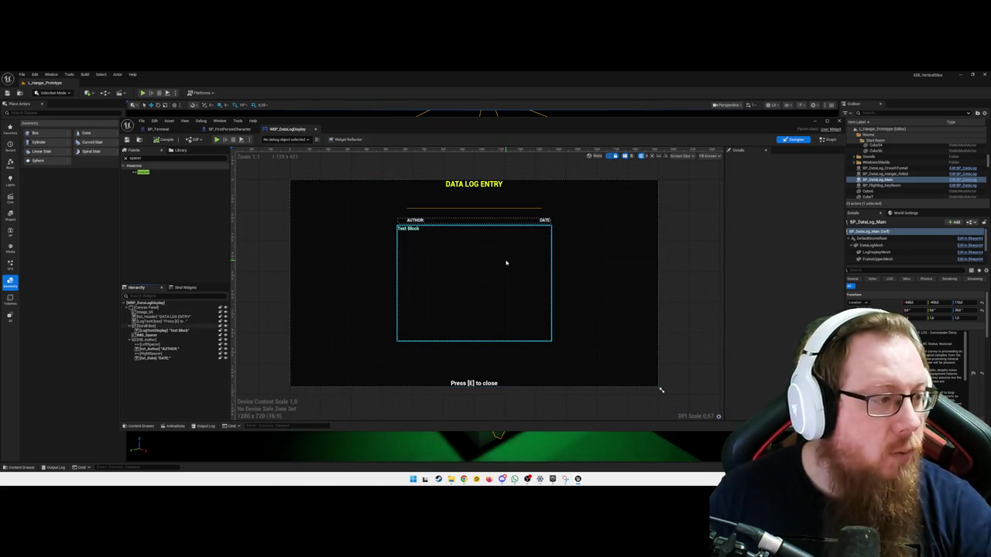
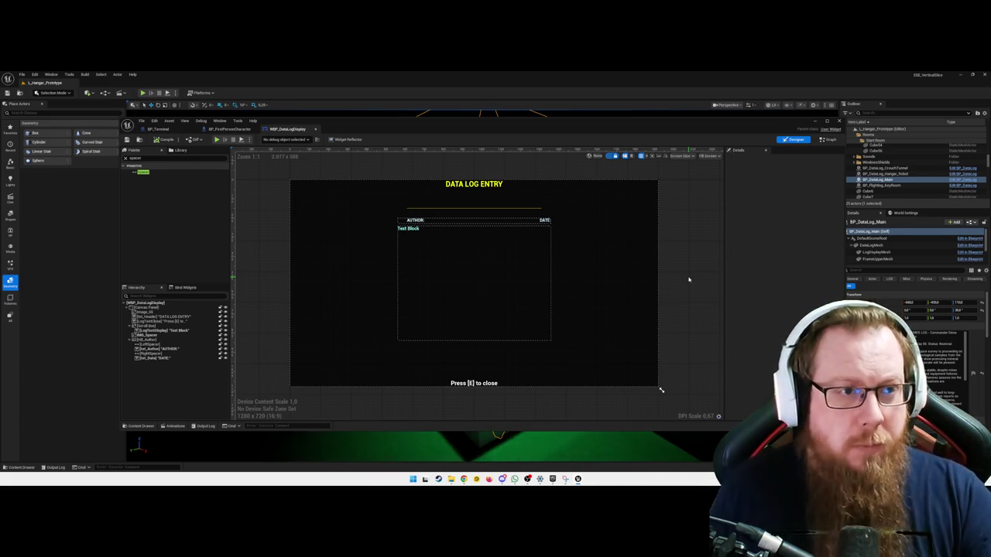
Open the Fab marketplace panel from the editor's Window menu
left_click(51, 75)
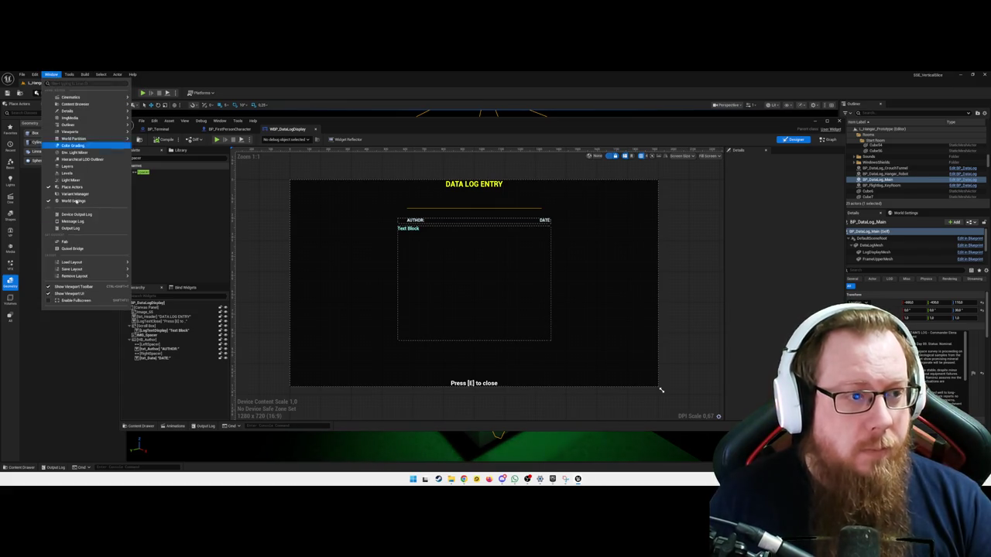
left_click(85, 243)
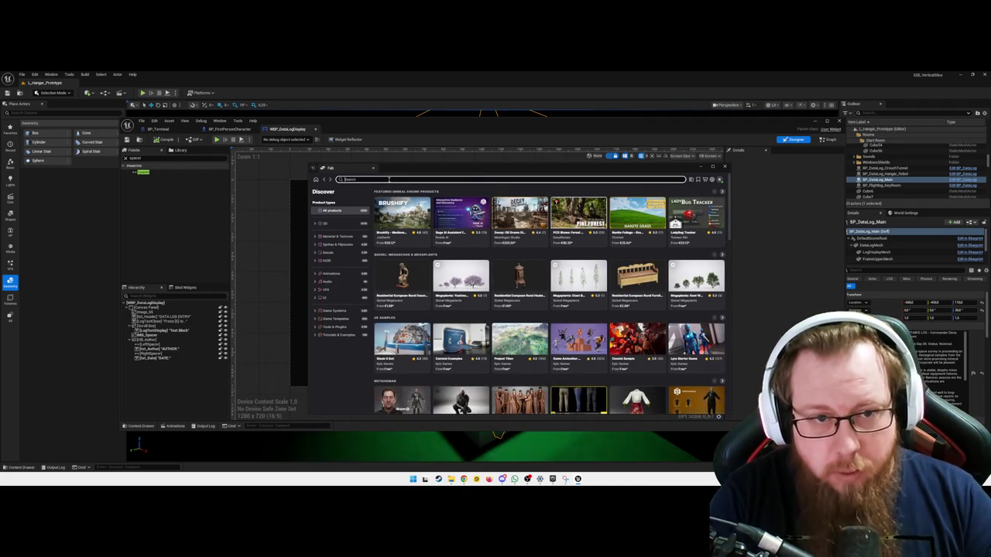
Search Fab for 'ruins' and open the Ancient Temple Ruins - Mountains Environment listing
type("ruins")
key("Return")
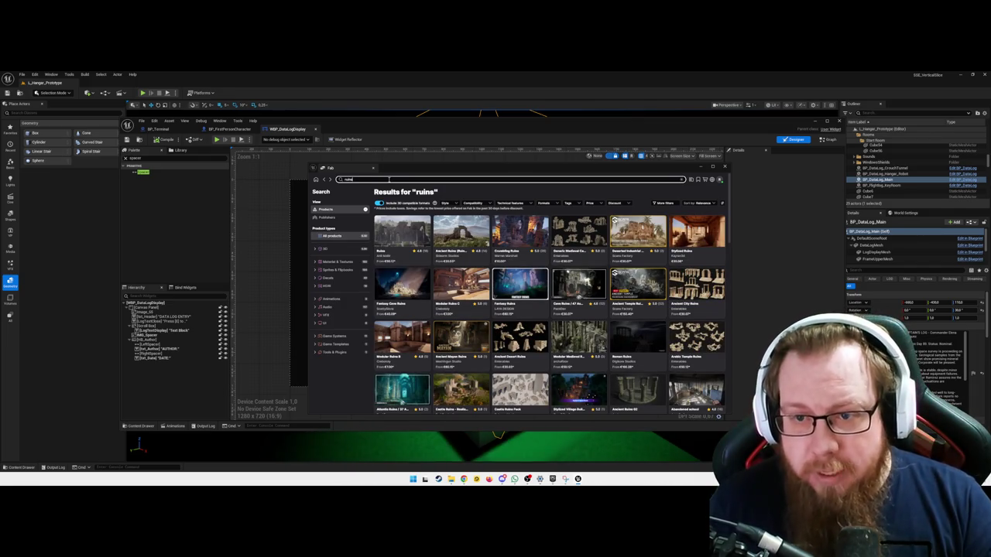
left_click(644, 287)
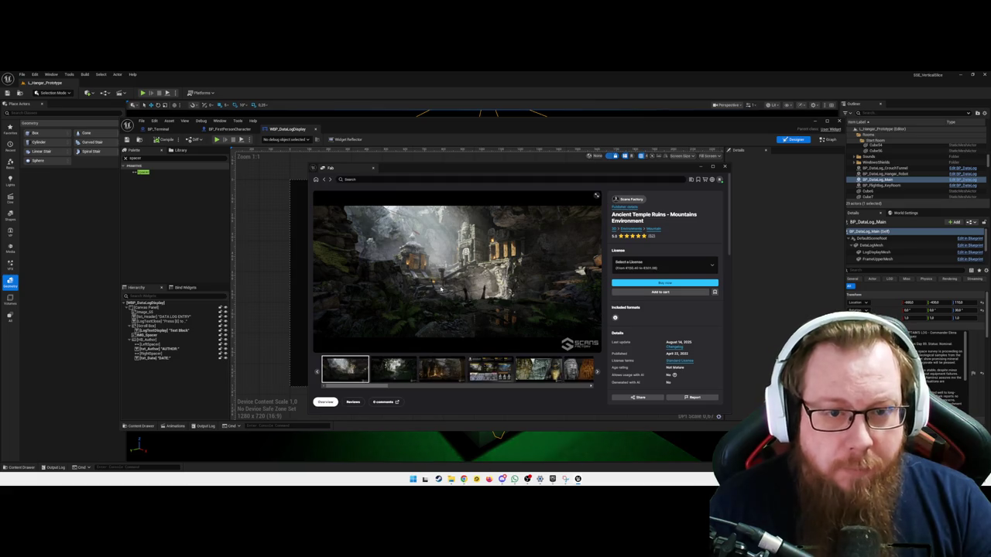
Browse the gallery images, from forest stream and carvings to jungle and rope bridge ruins
left_click(402, 371)
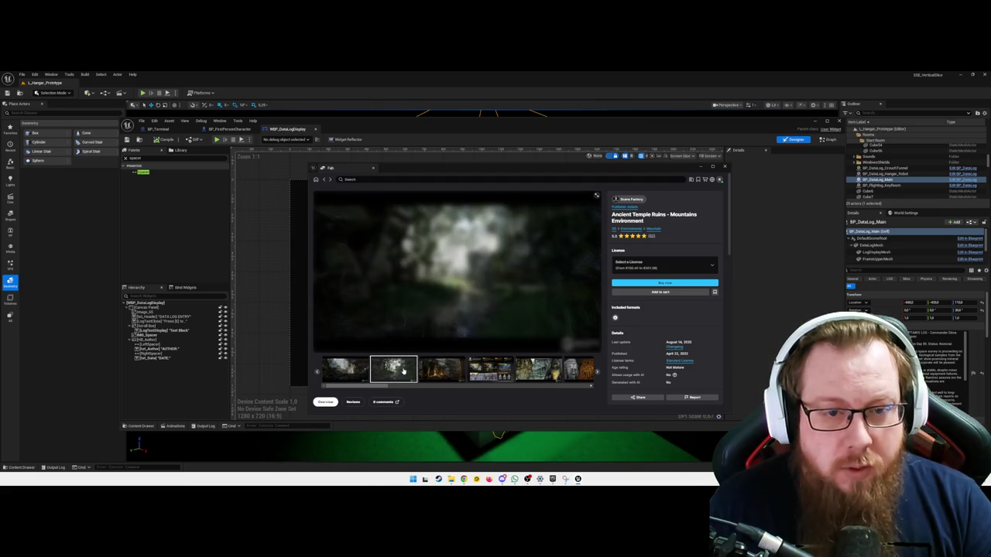
left_click(433, 371)
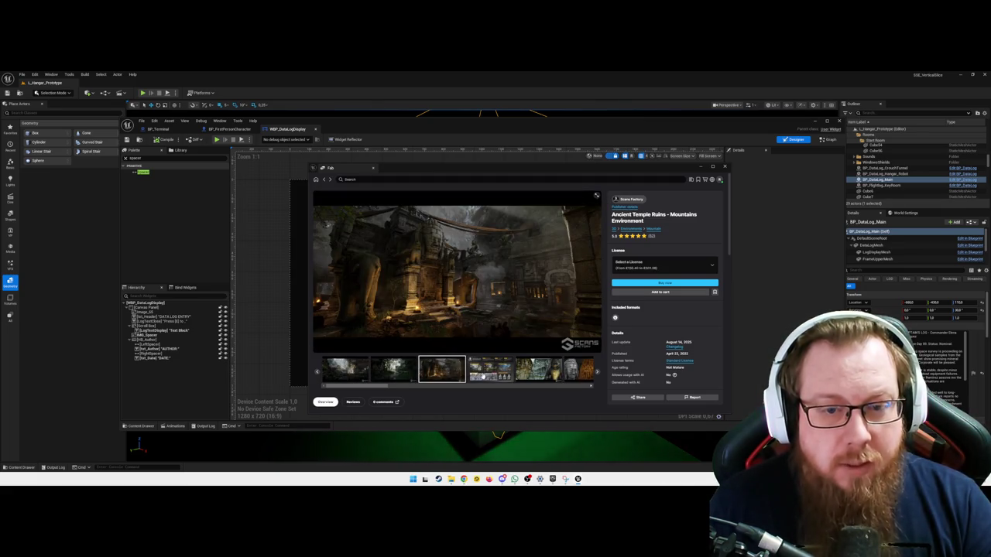
left_click(487, 375)
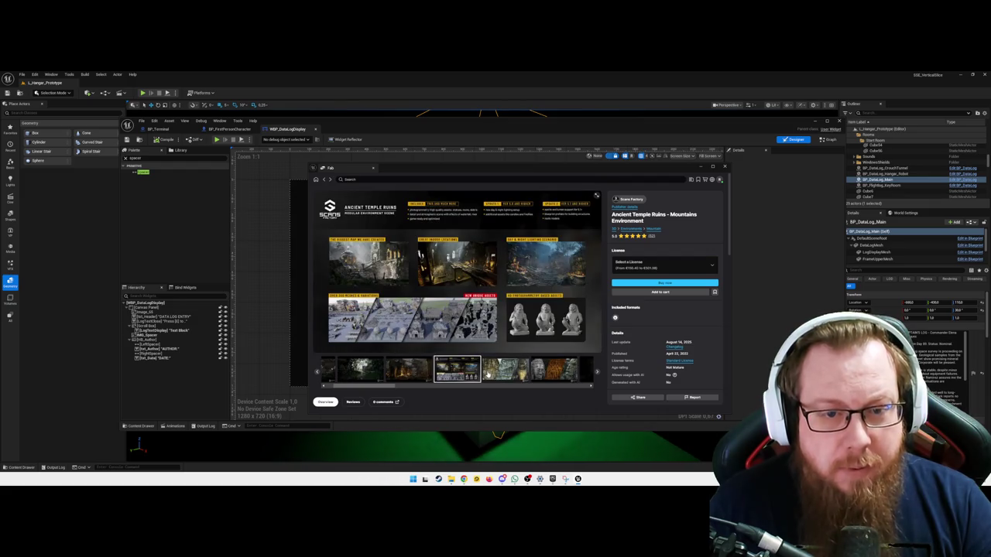
left_click(516, 373)
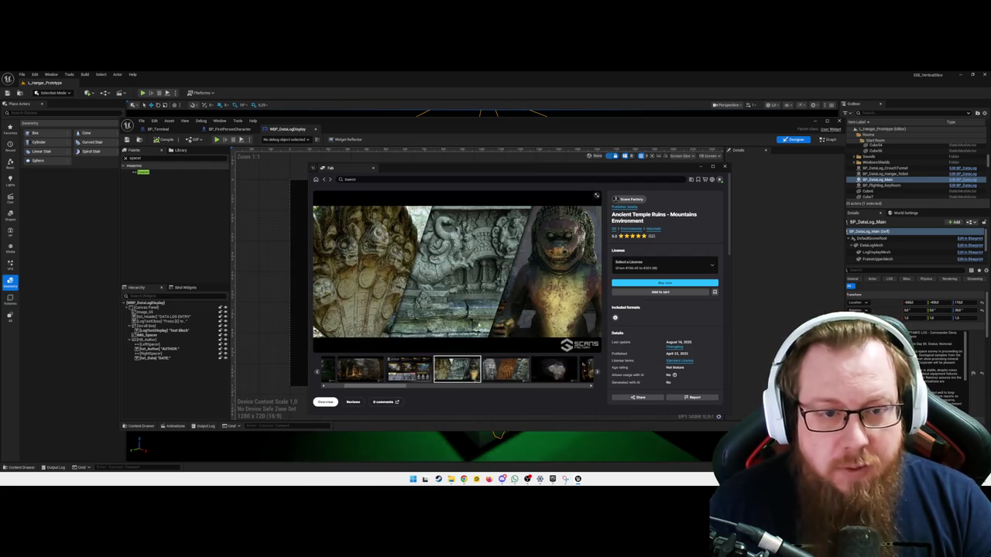
left_click(505, 372)
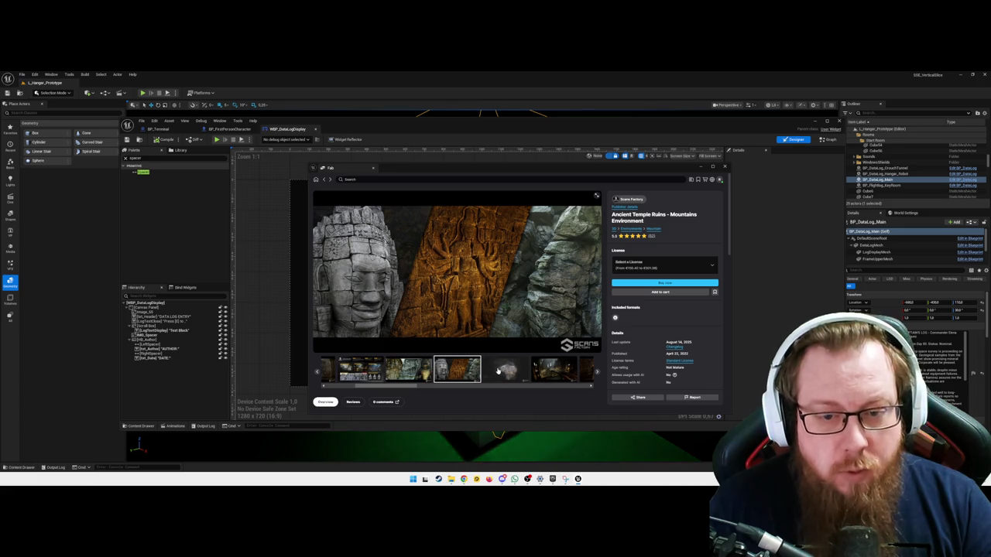
left_click(502, 373)
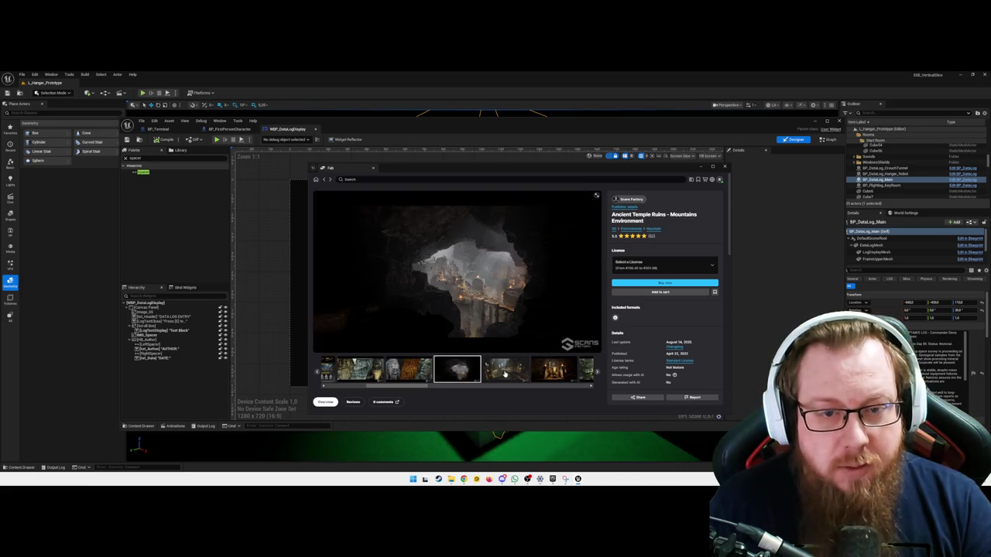
left_click(505, 373)
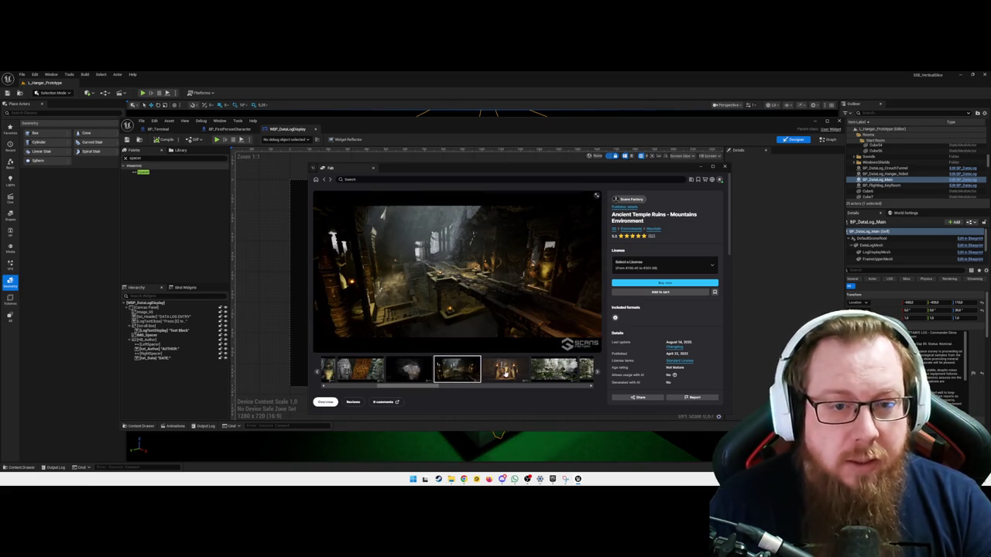
left_click(505, 373)
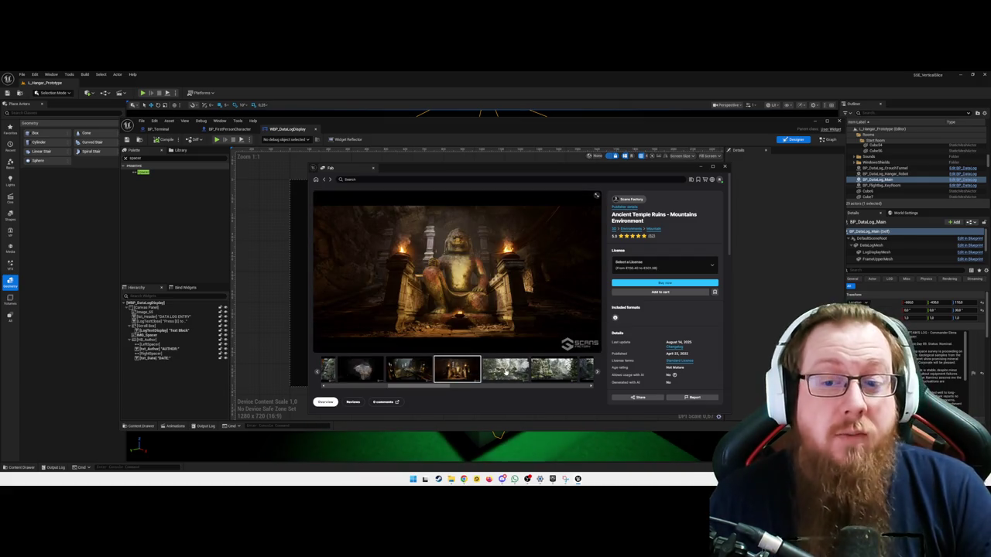
left_click(505, 372)
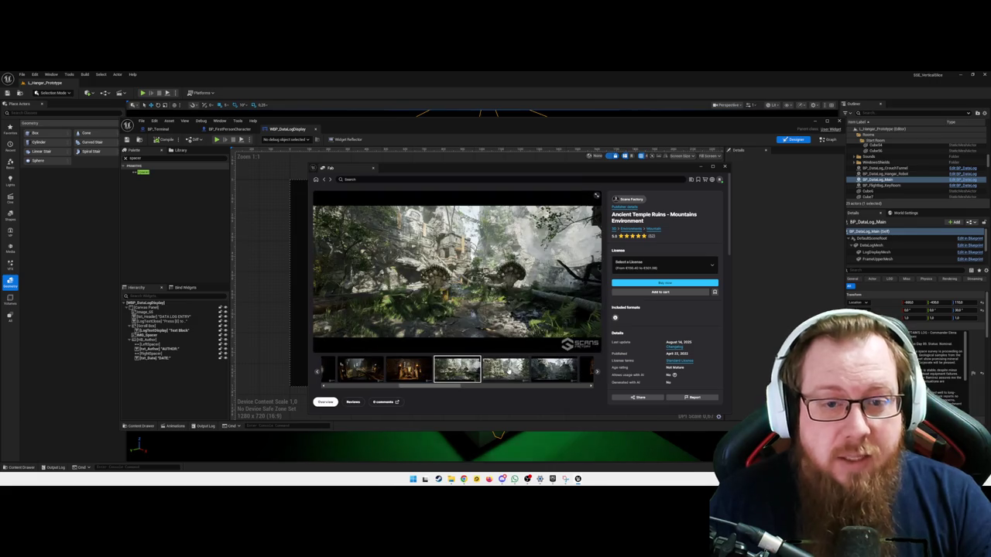
left_click(496, 370)
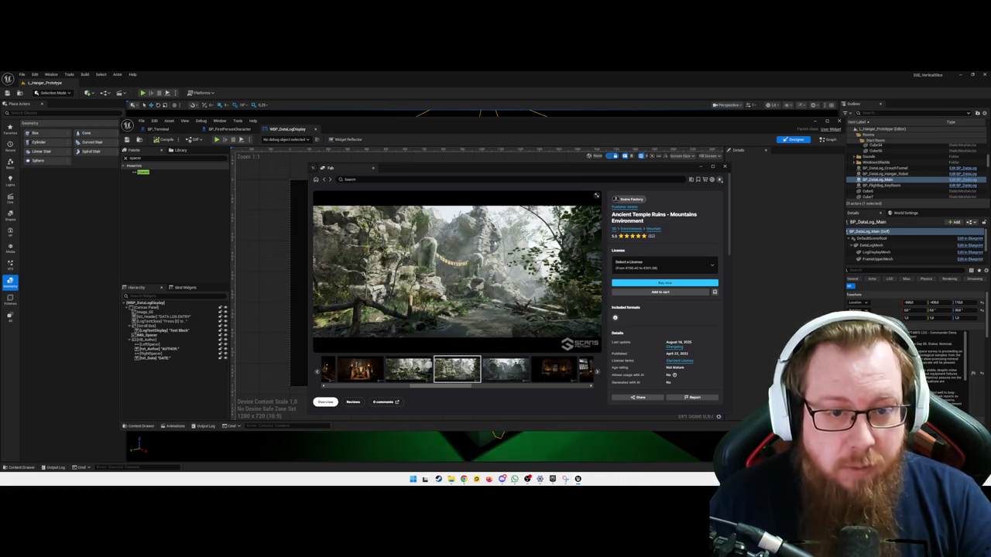
triple_click(654, 217)
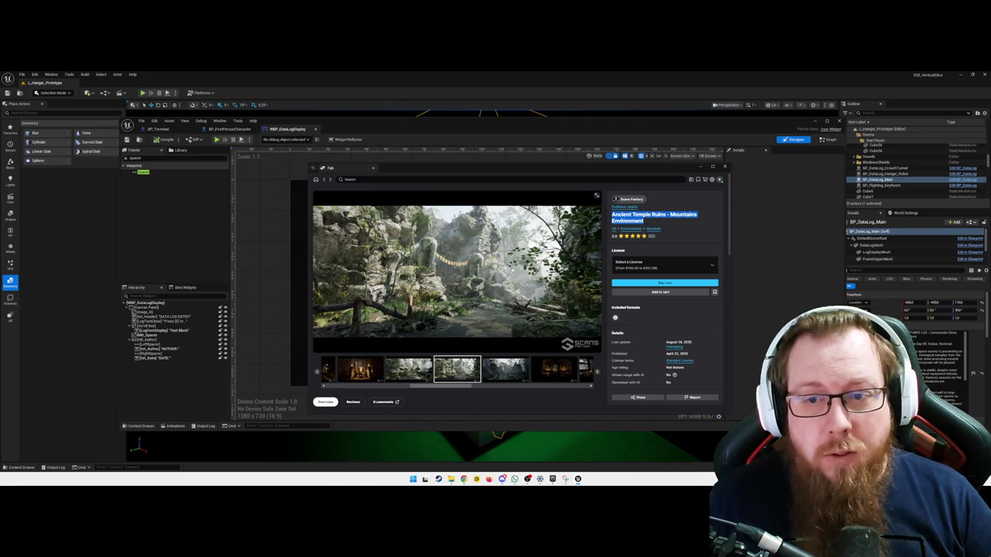
left_click(654, 216)
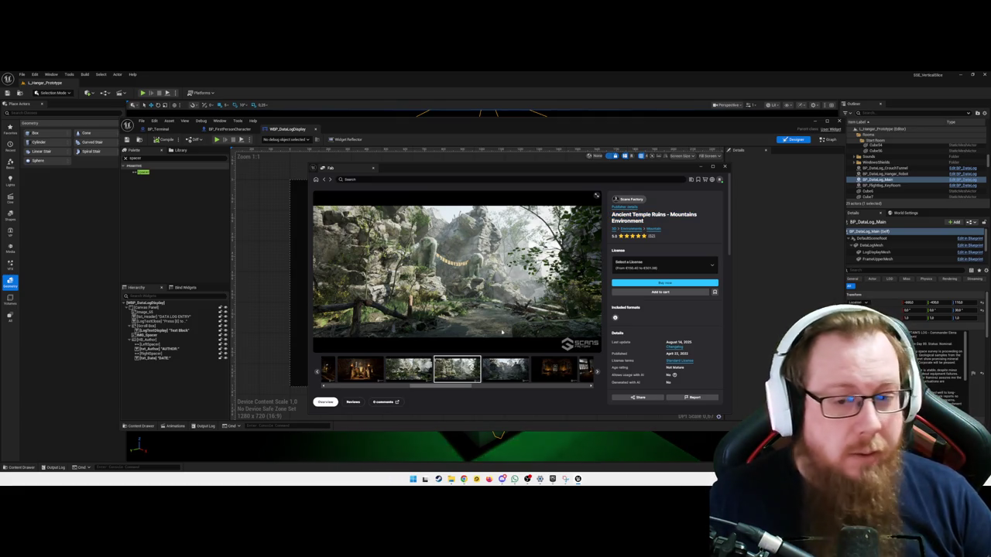
View the temple interior, landscape materials, Sculptures and Modular Temple gallery images
left_click(507, 371)
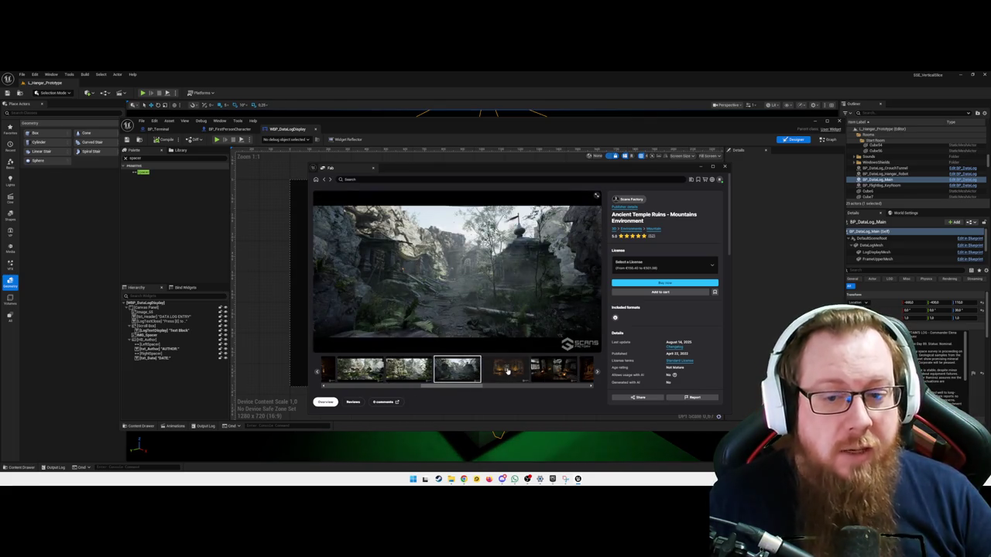
left_click(507, 371)
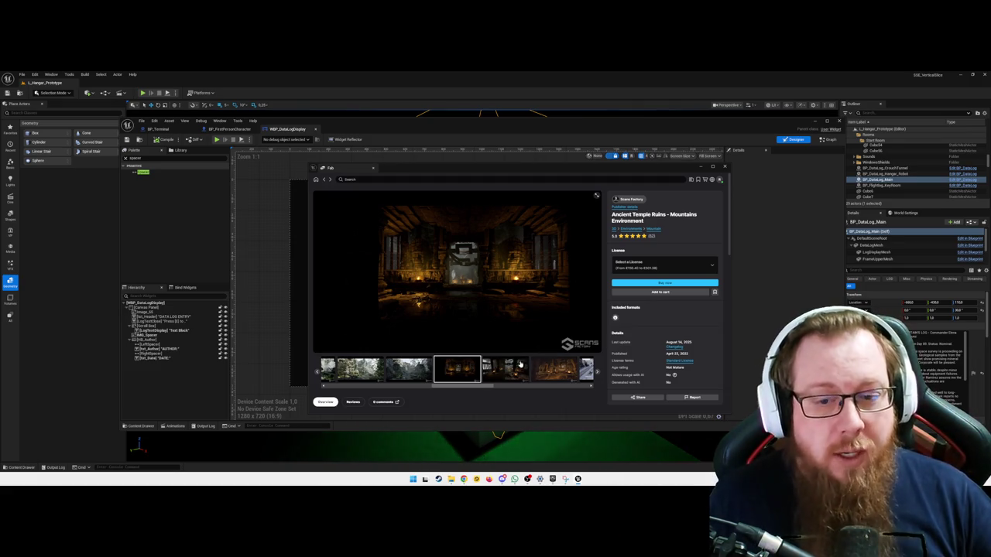
left_click(506, 370)
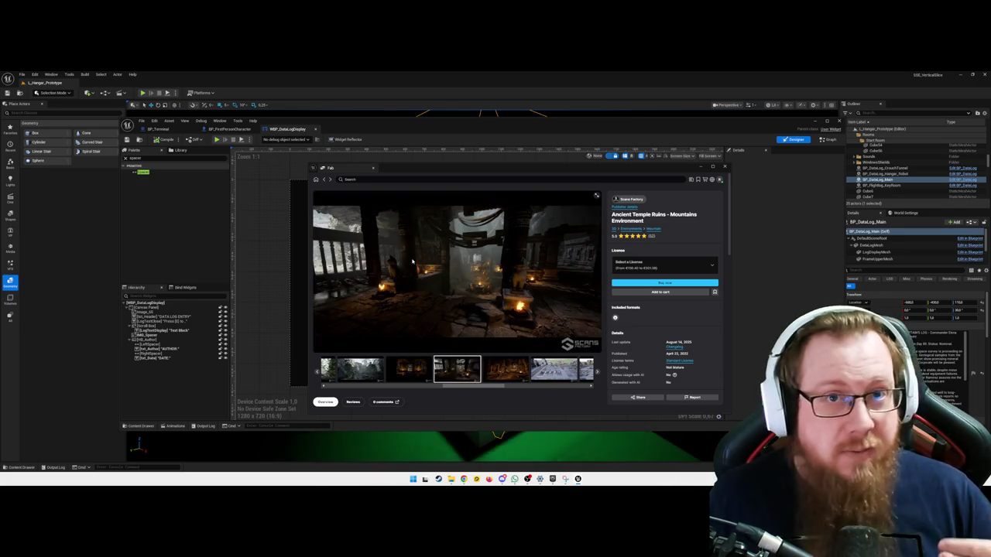
left_click(507, 378)
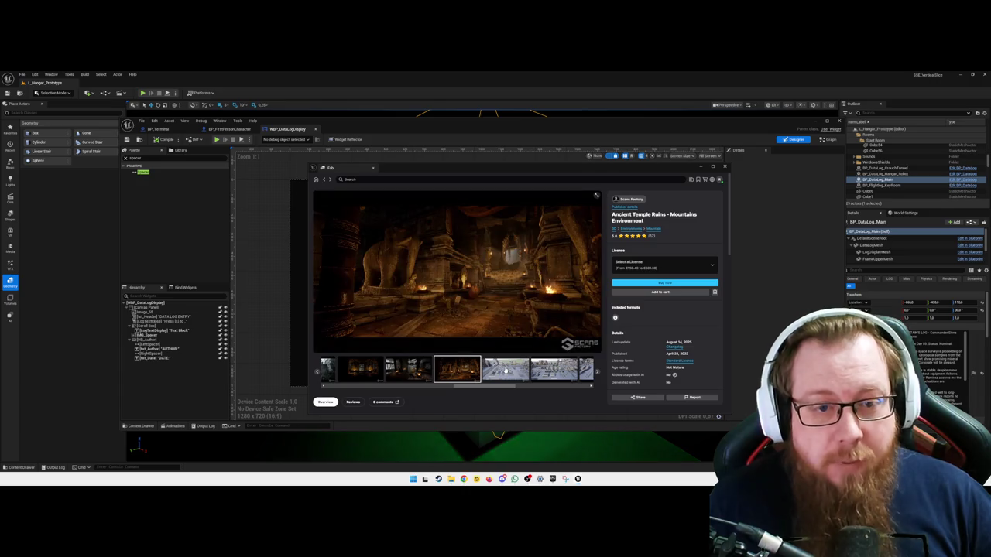
left_click(509, 371)
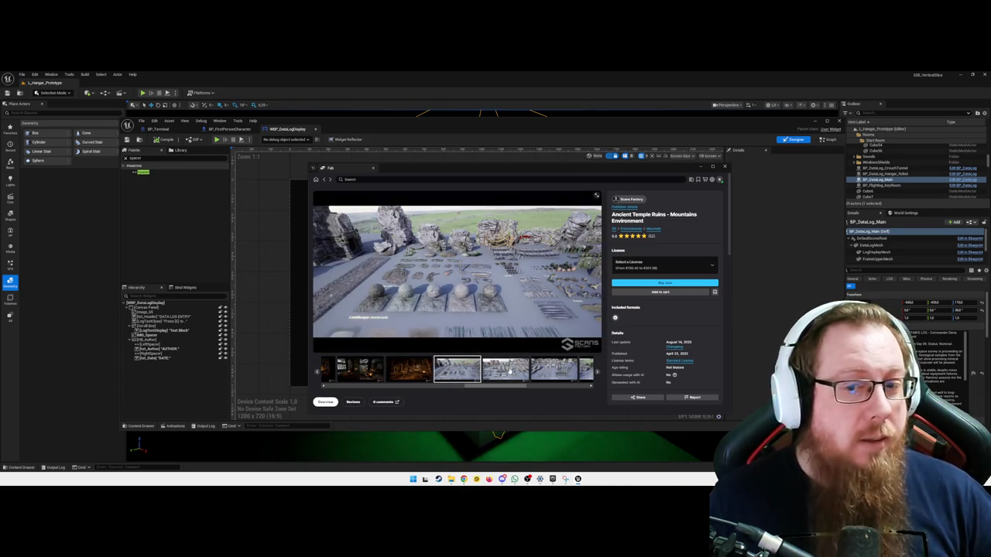
left_click(509, 374)
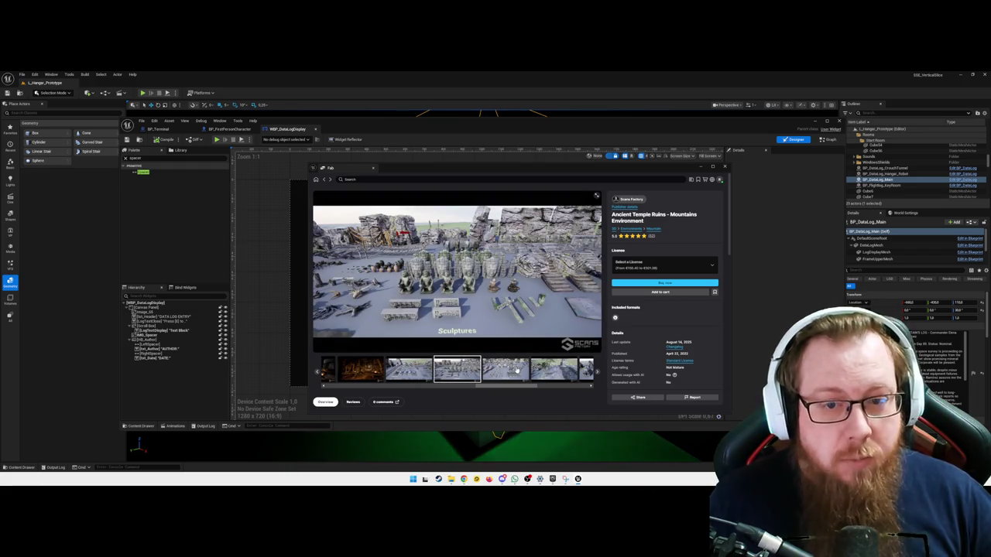
left_click(507, 372)
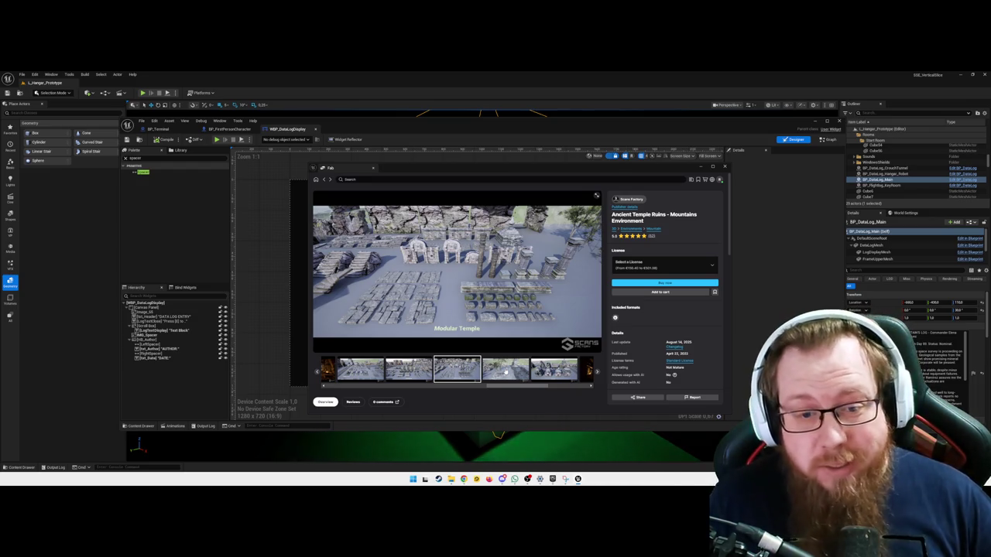
View the temple buildings, ruined exterior and forest cave shots, then focus the Fab search bar
left_click(506, 370)
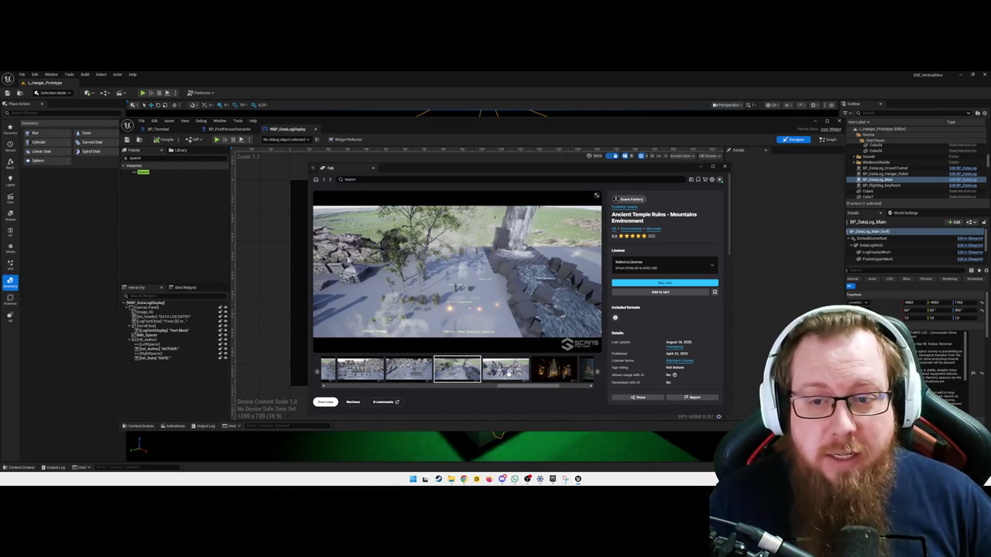
left_click(500, 370)
left_click(497, 369)
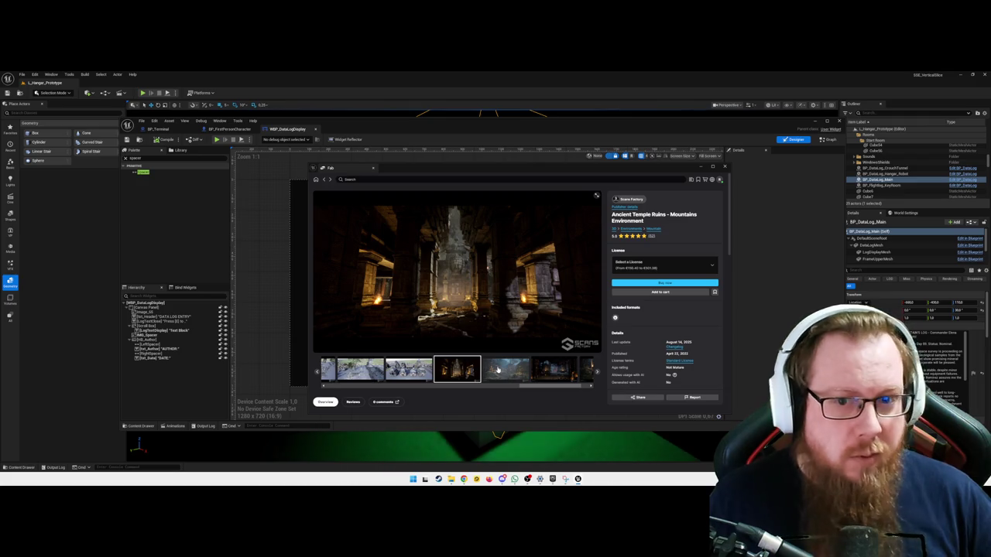
left_click(499, 370)
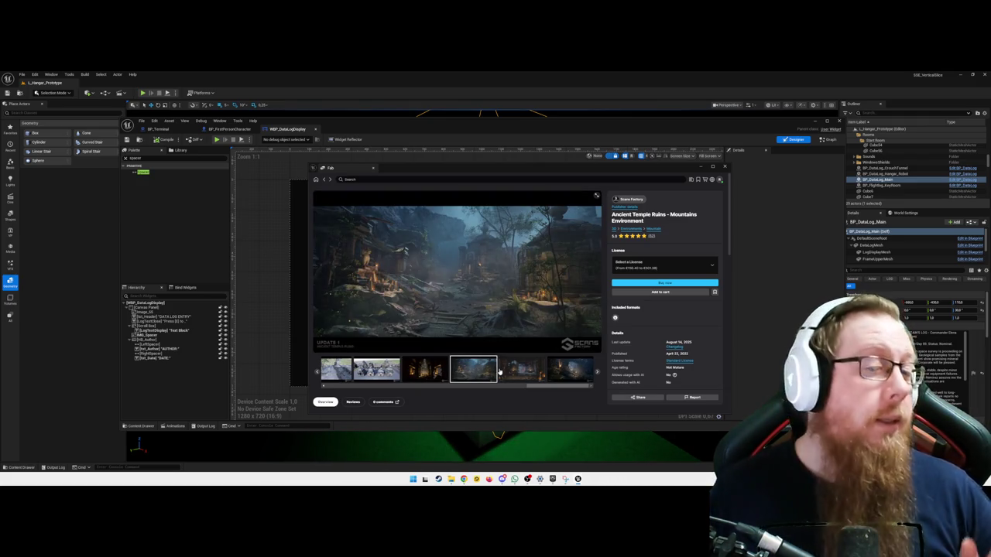
left_click(509, 372)
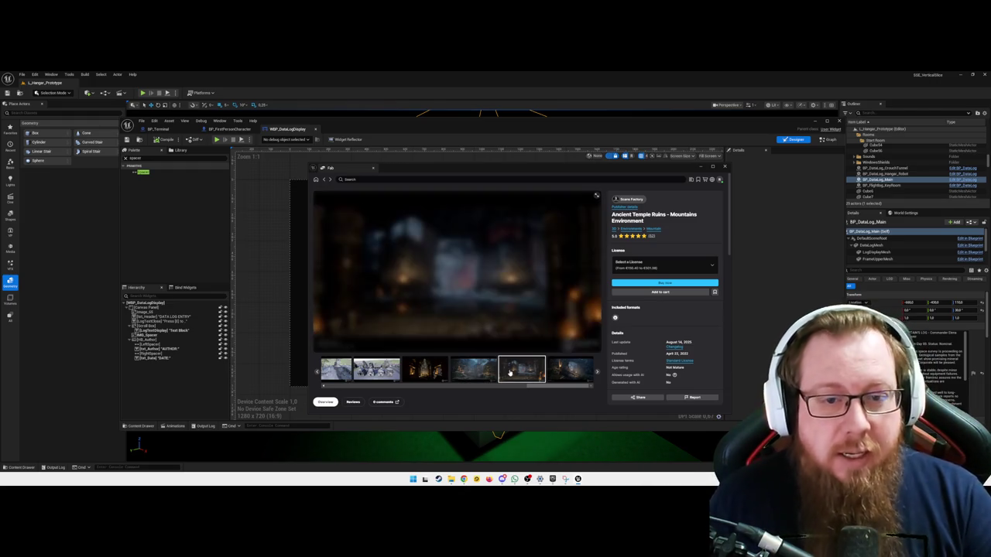
left_click(567, 371)
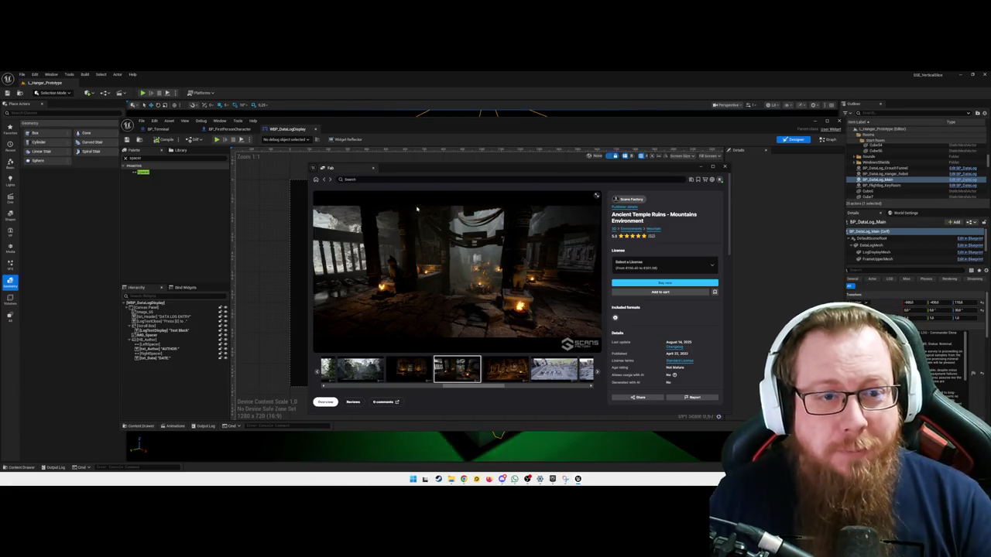
left_click(352, 179)
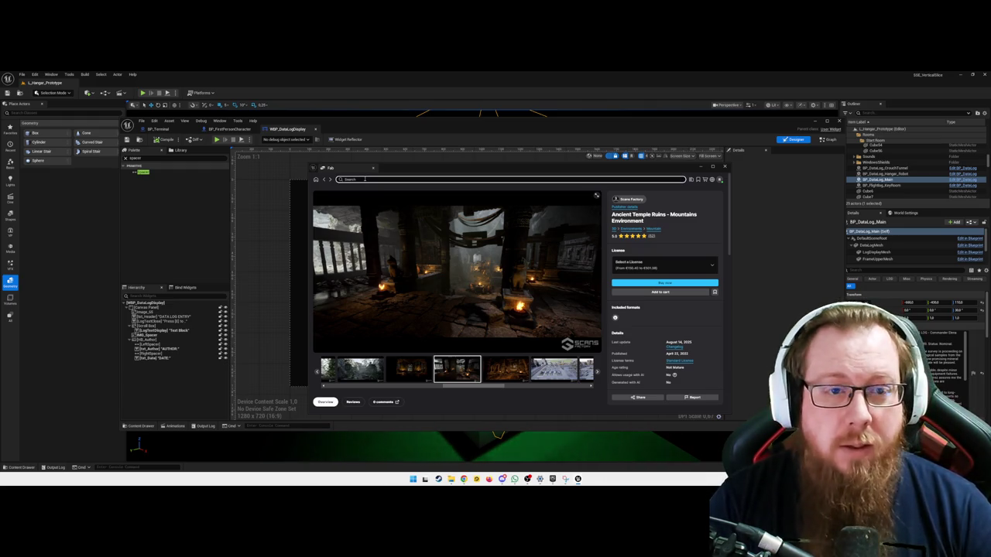
Search Fab for castle assets and open the Fantasy Castle Environment page
type("card")
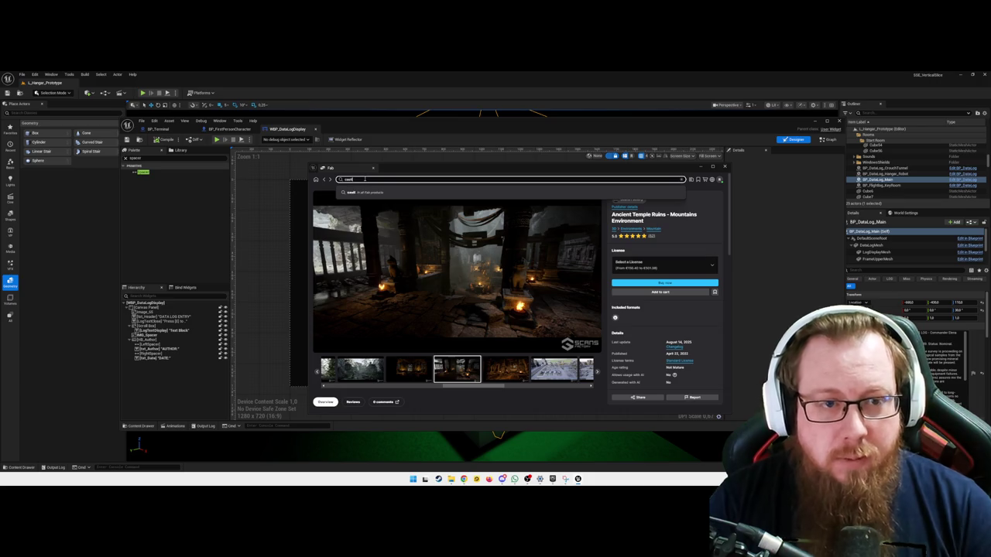
type("le")
key("Return")
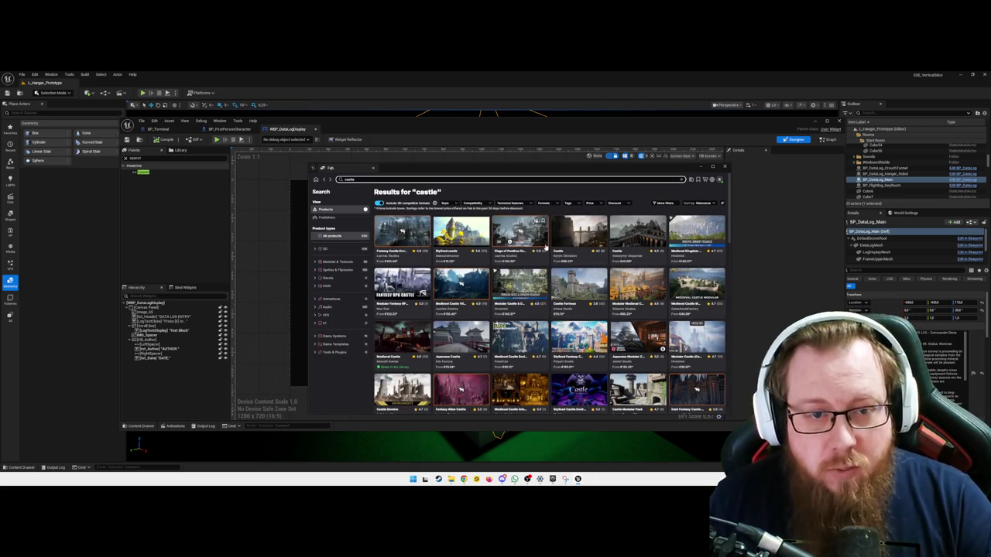
left_click(403, 230)
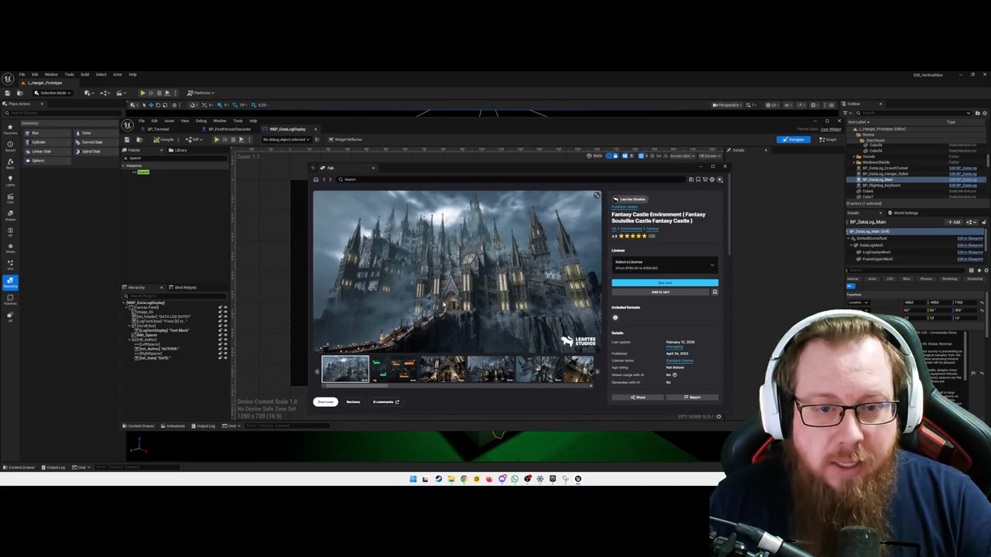
View the first castle gallery images and check the license options and prices
left_click(394, 370)
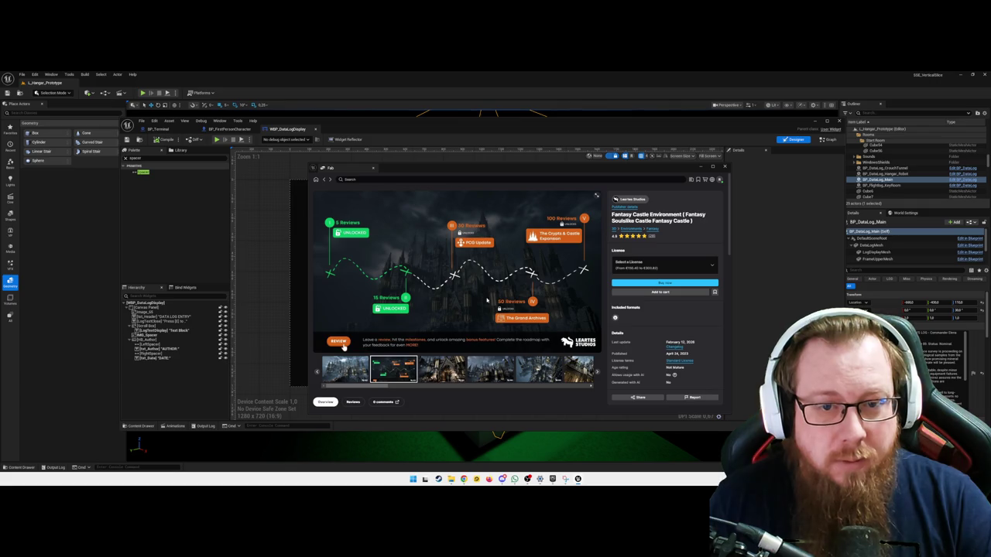
left_click(442, 370)
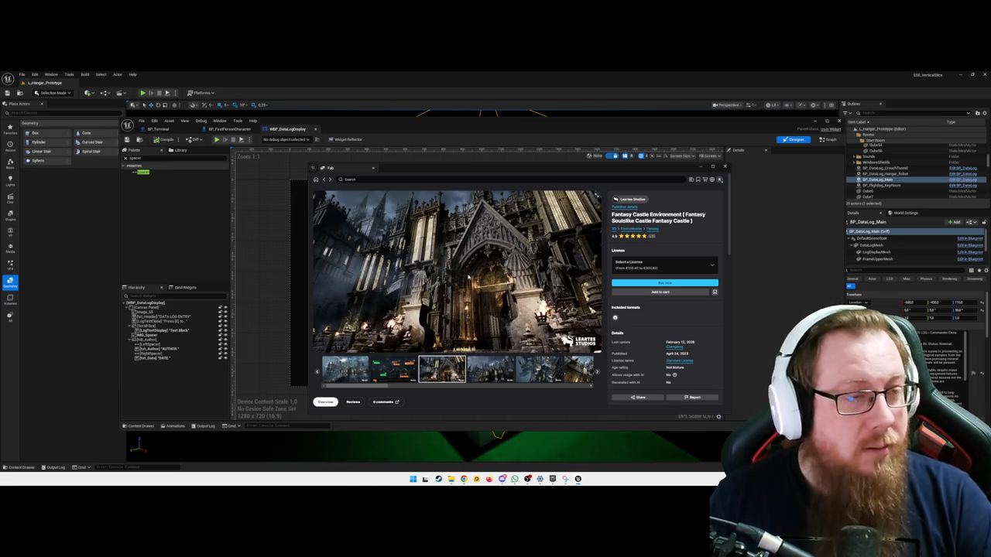
left_click(662, 265)
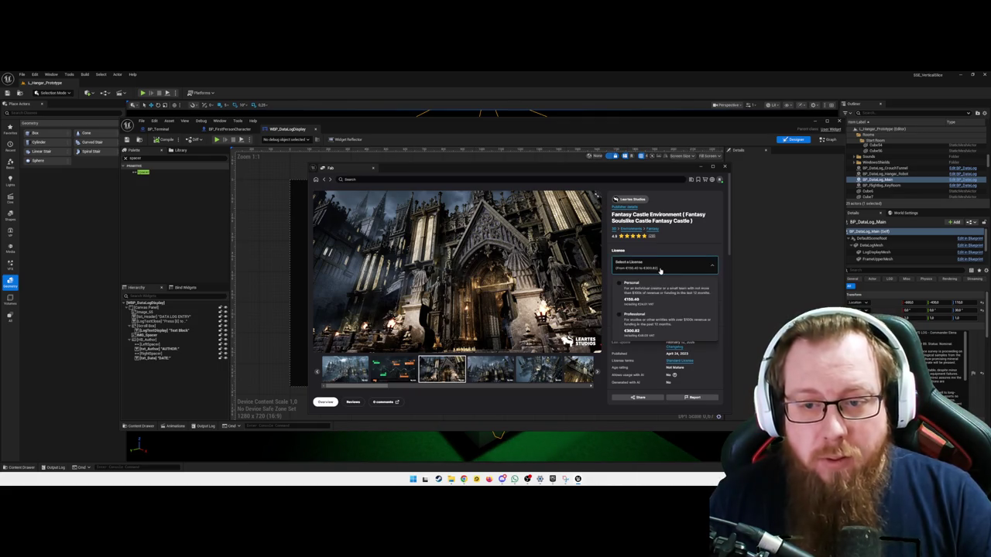
left_click(687, 243)
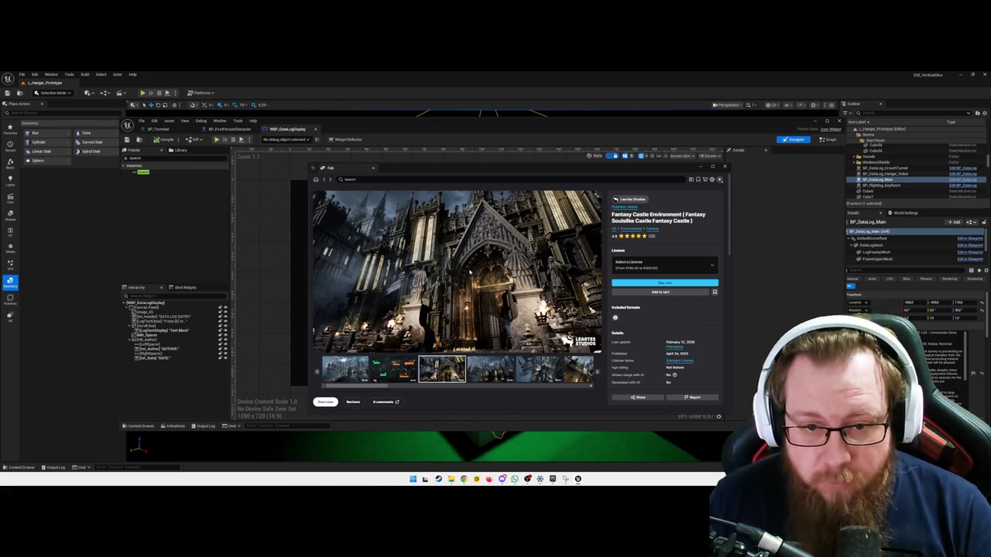
Browse the castle exterior, aerial, fountain, cathedral street, chandelier and barrel cellar images
left_click(491, 372)
left_click(491, 373)
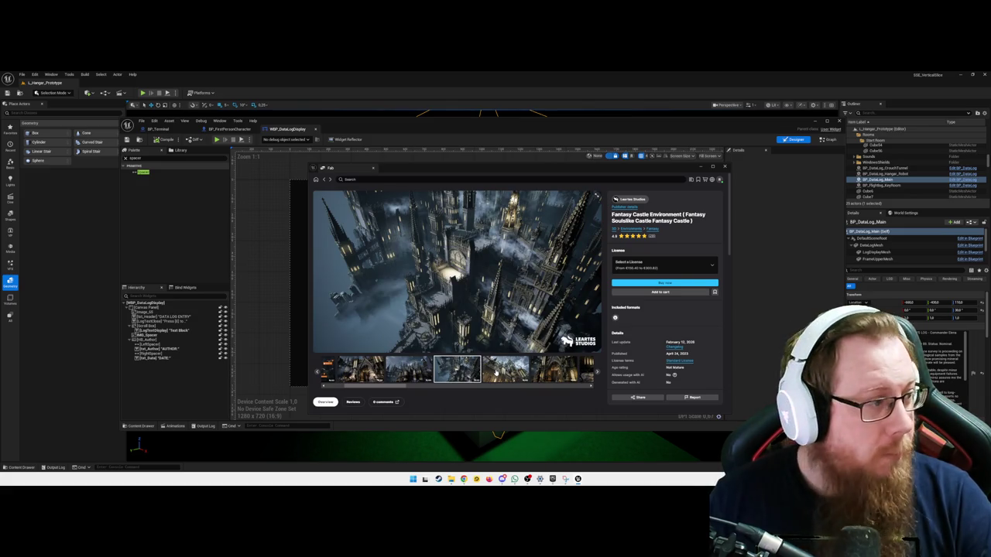
left_click(509, 371)
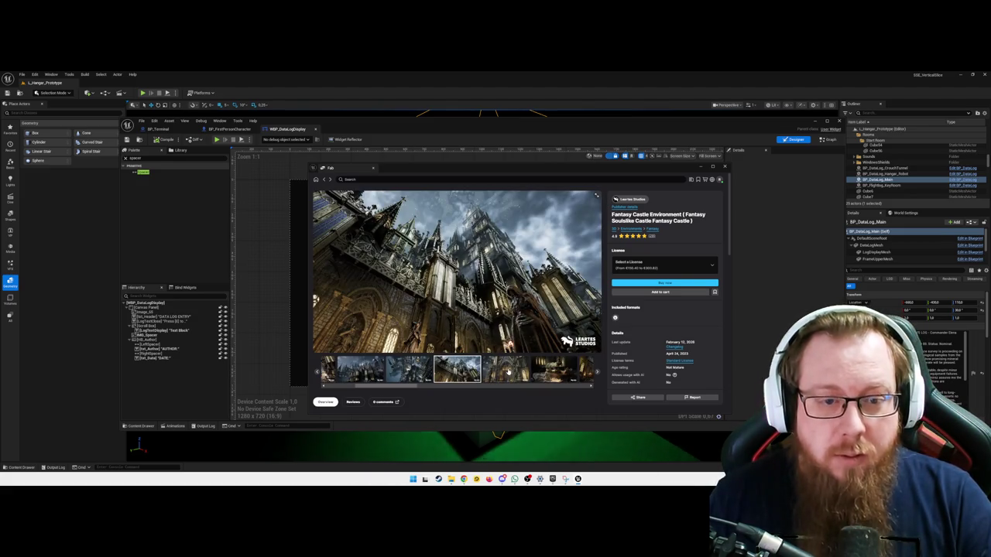
left_click(509, 371)
left_click(511, 371)
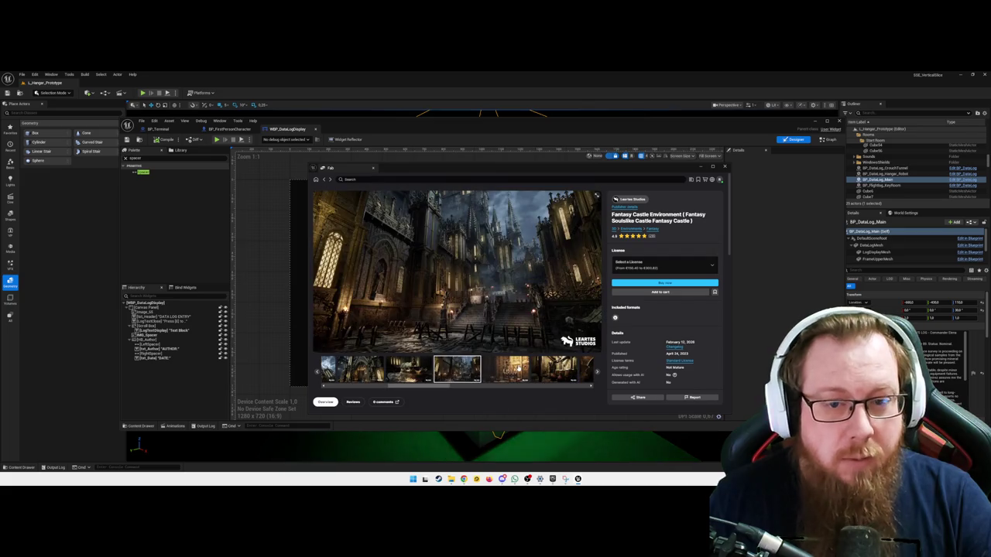
left_click(515, 368)
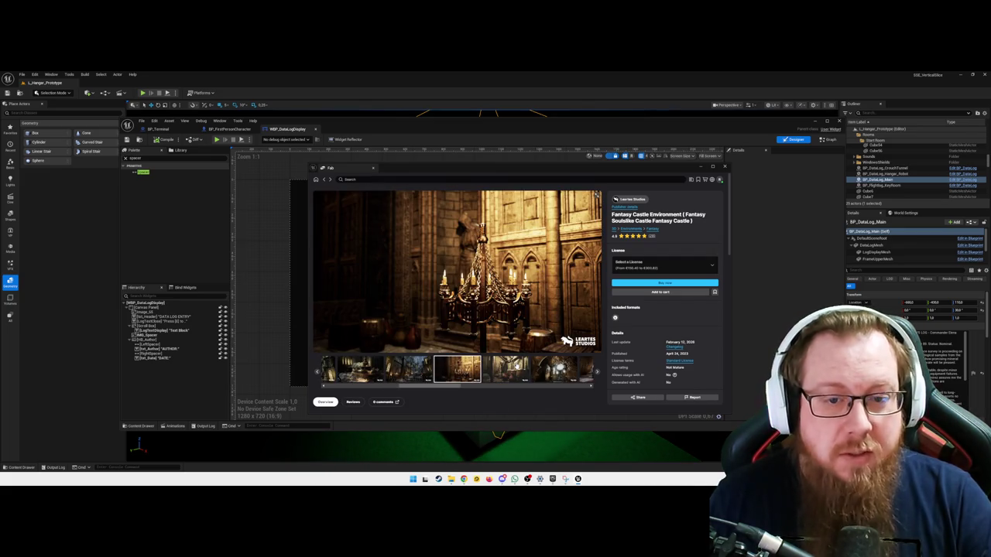
left_click(511, 371)
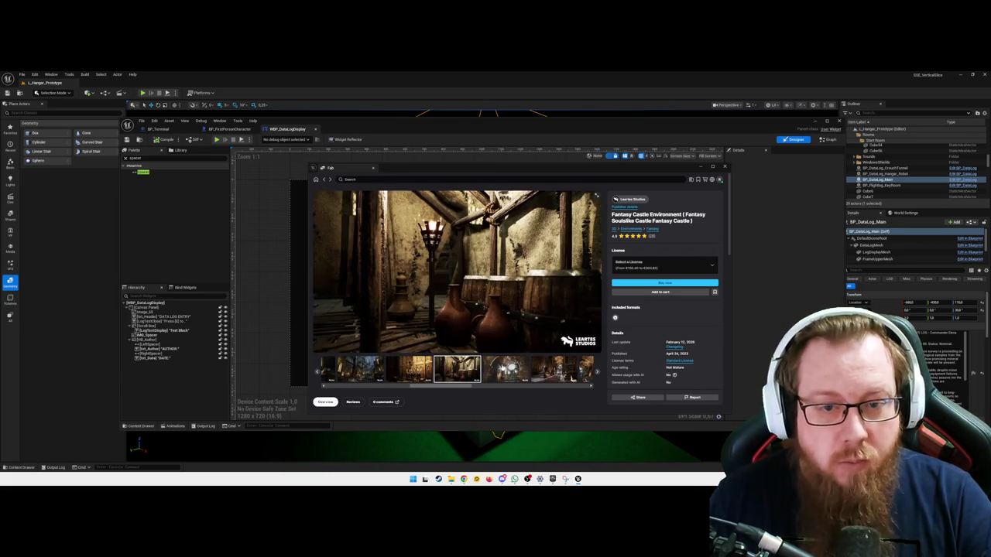
left_click(501, 372)
View the gothic hall, carved wall, rose window and cathedral statue images, then close Fab
left_click(501, 373)
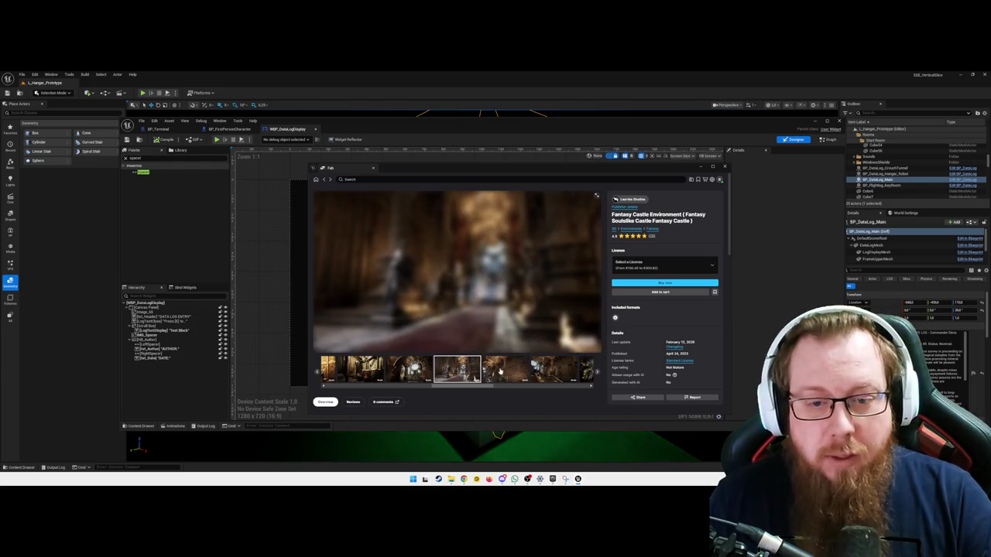
left_click(506, 371)
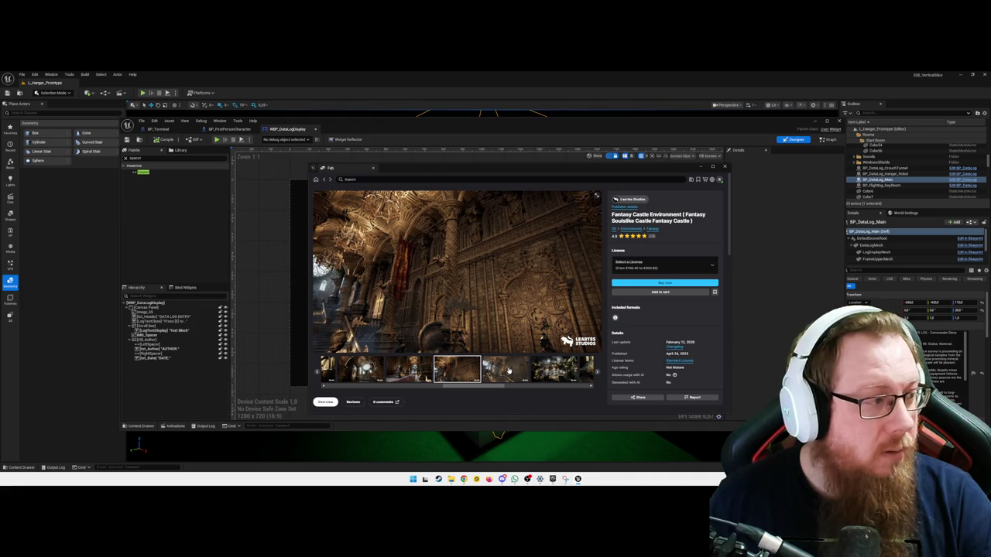
left_click(509, 371)
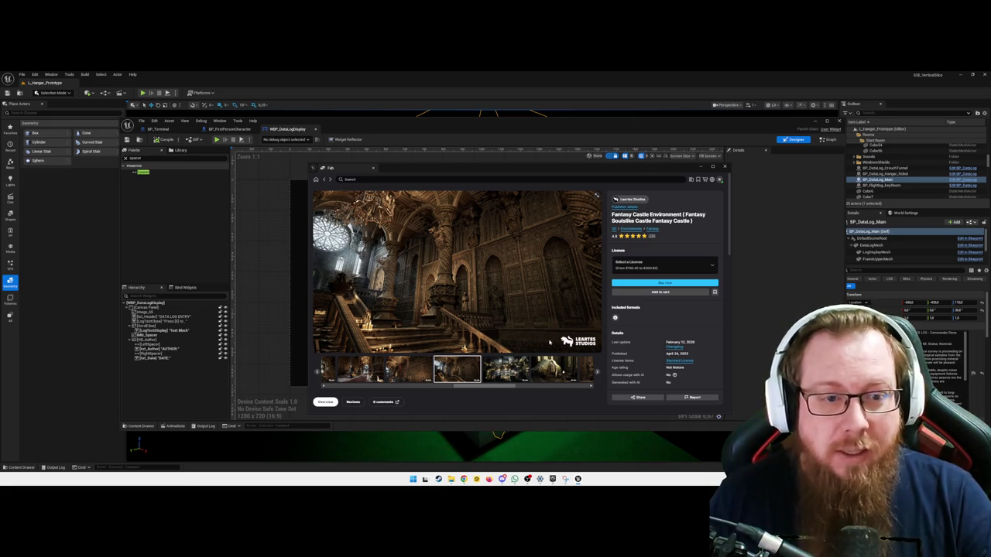
left_click(505, 369)
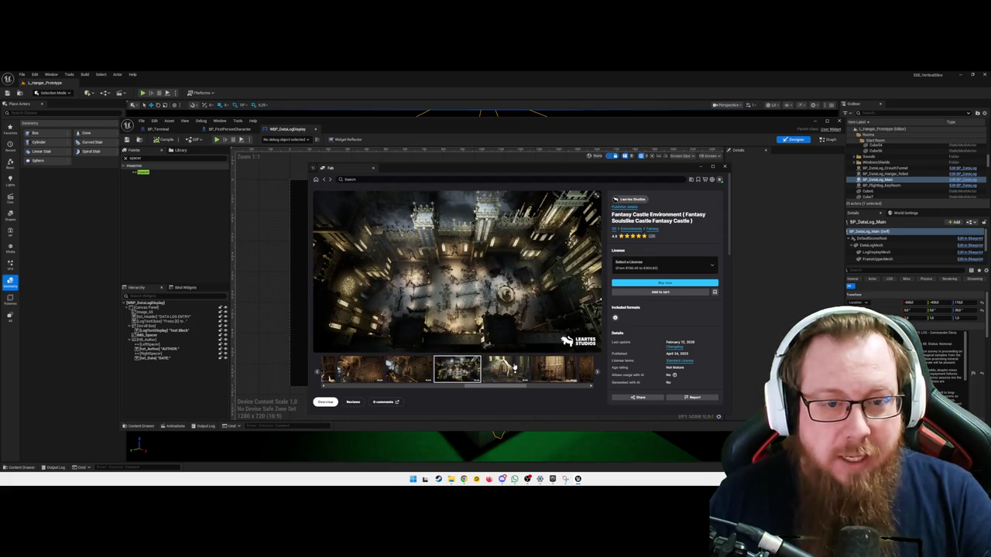
left_click(511, 369)
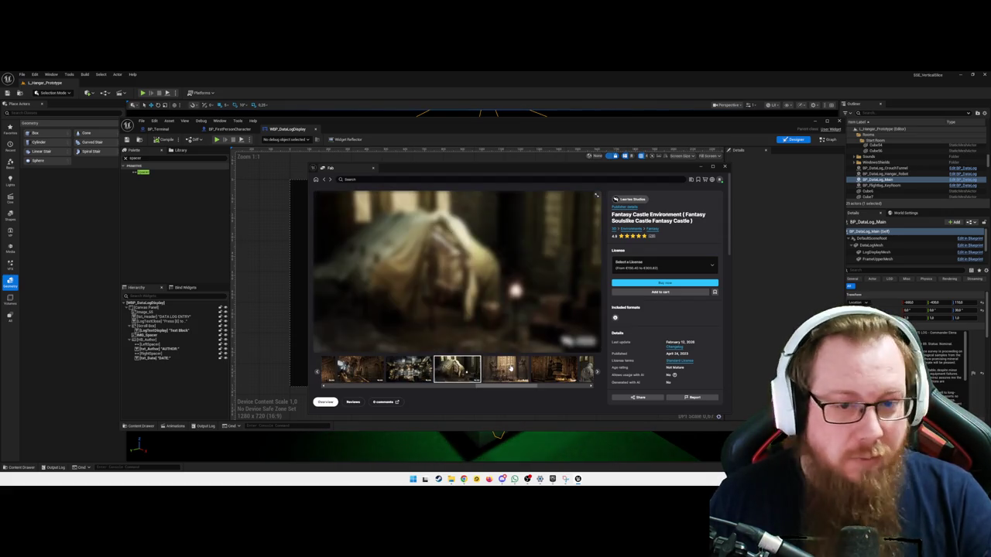
left_click(510, 370)
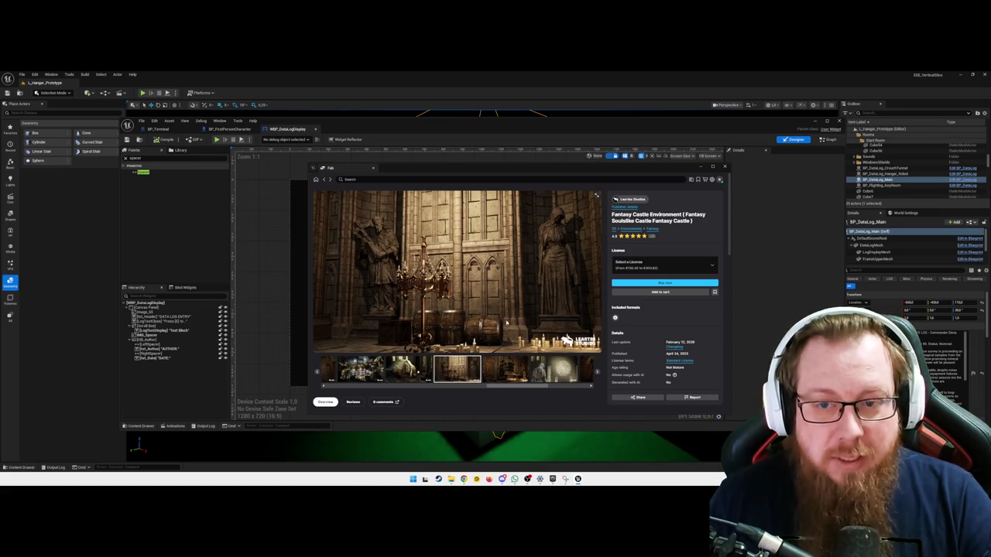
left_click(725, 167)
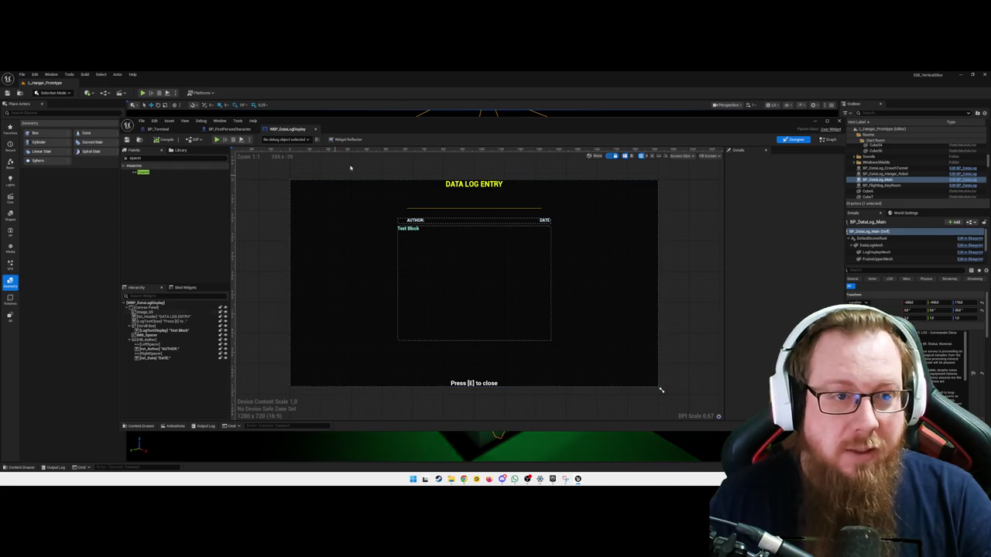
Reopen Fab, scroll down the Discover page, and open the Residential Houses - Modular Pack page
left_click(68, 74)
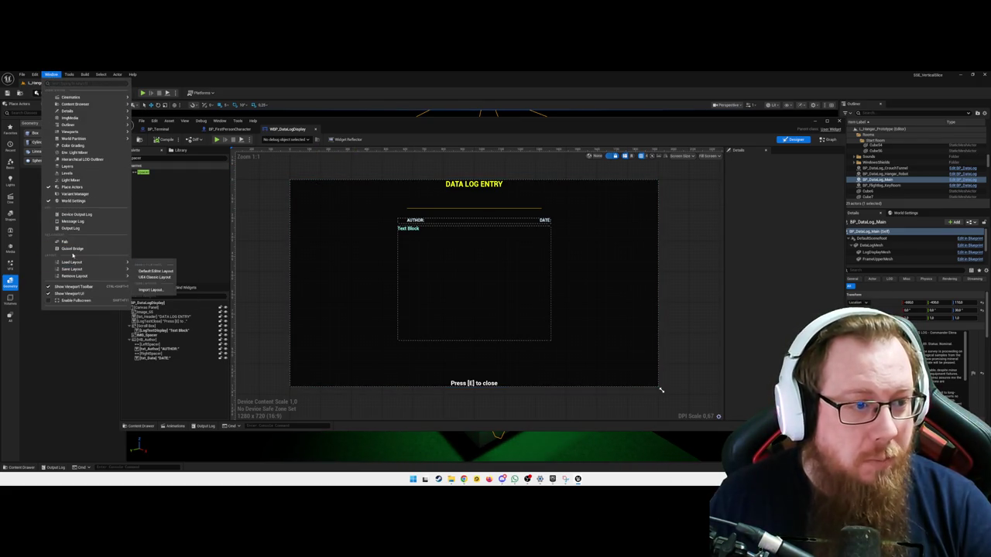
left_click(85, 243)
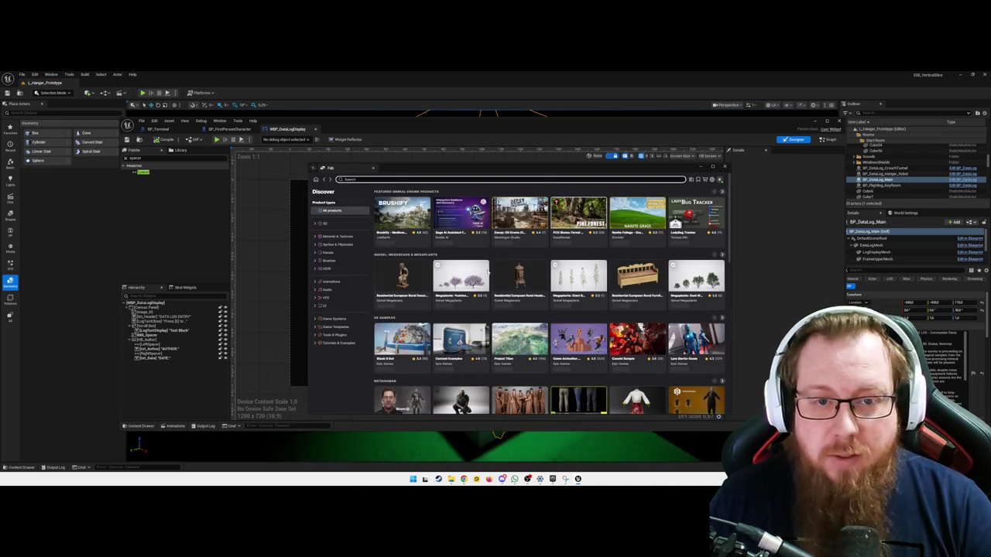
scroll(532, 309, "down", 3)
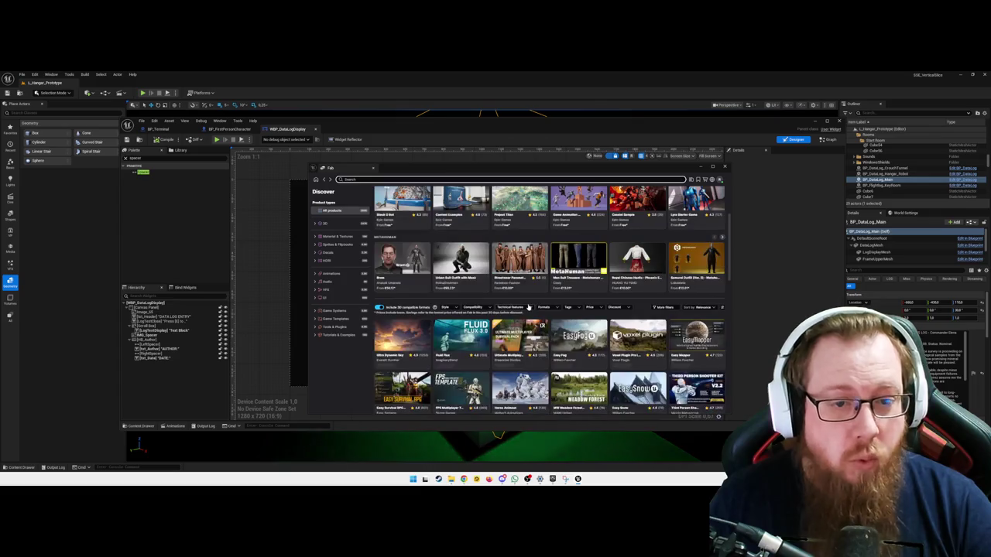
scroll(554, 306, "down", 2)
scroll(554, 307, "down", 2)
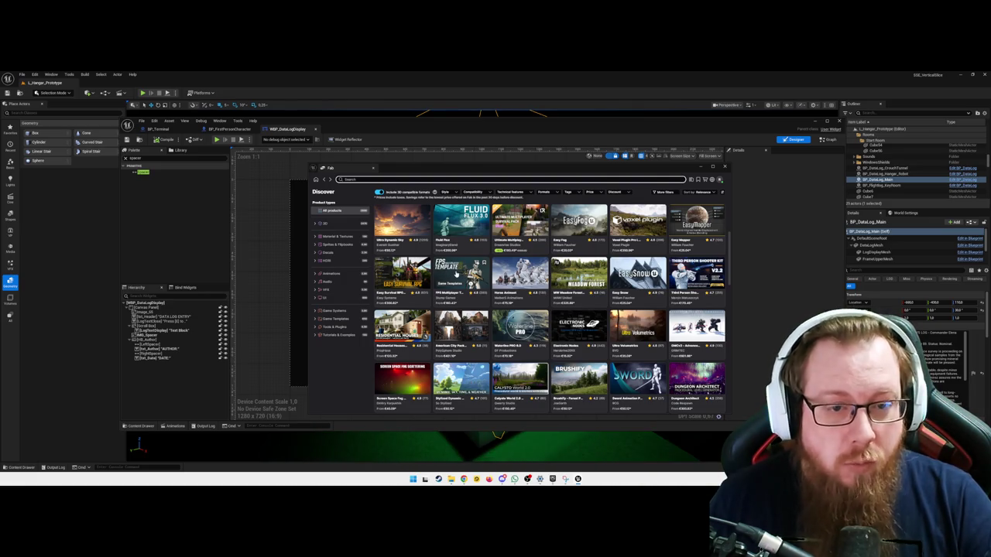
scroll(418, 264, "down", 1)
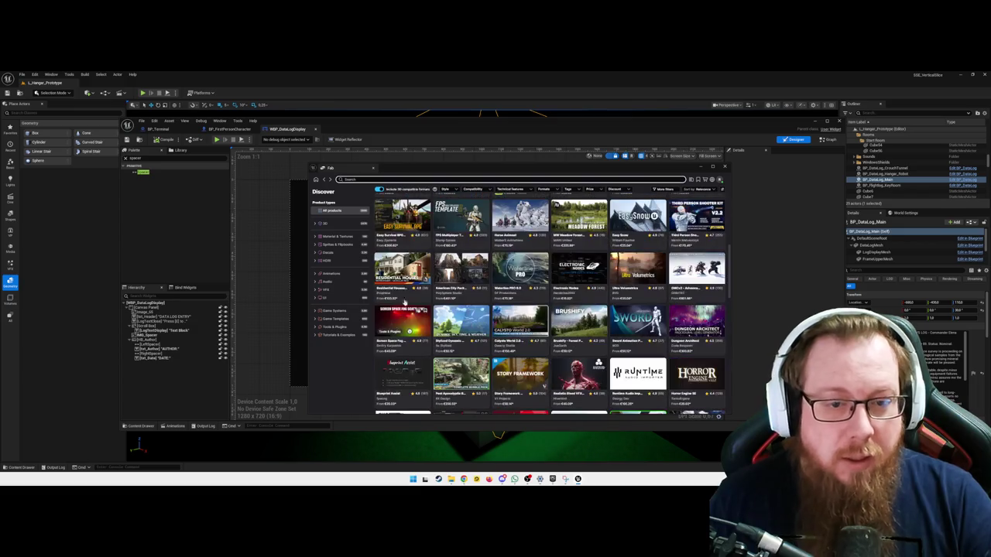
left_click(402, 266)
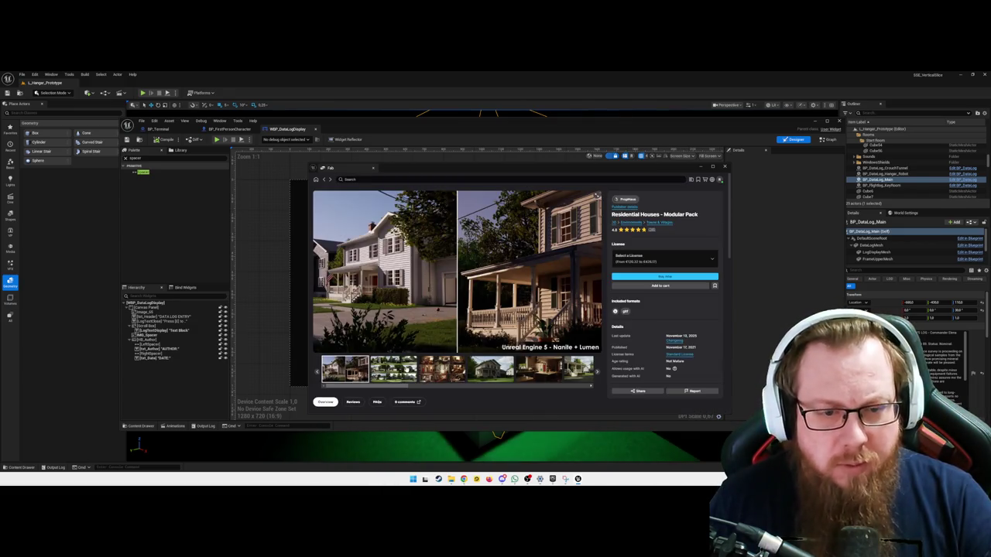
Browse the Residential Houses images, from example houses and interiors to garage and street views, then go back
left_click(594, 293)
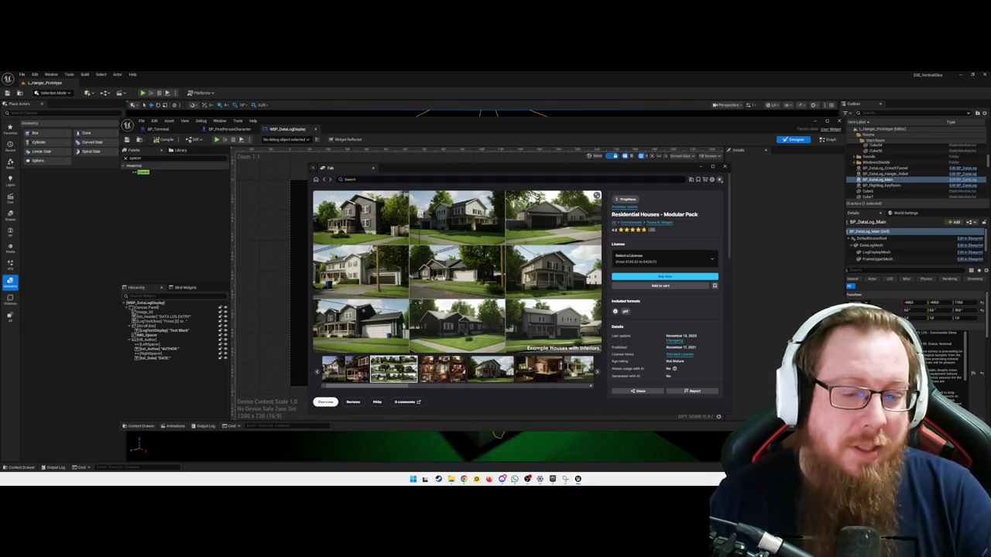
left_click(455, 374)
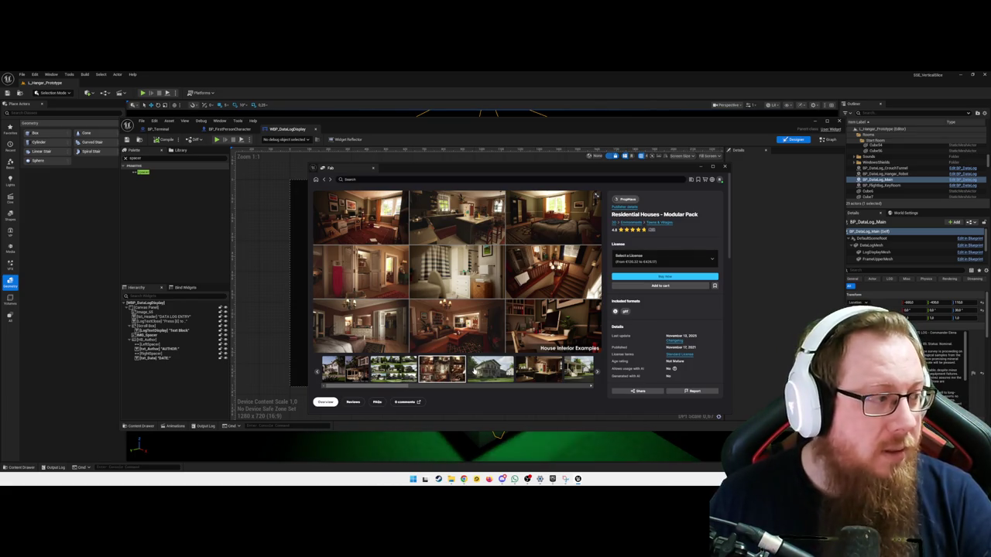
left_click(488, 369)
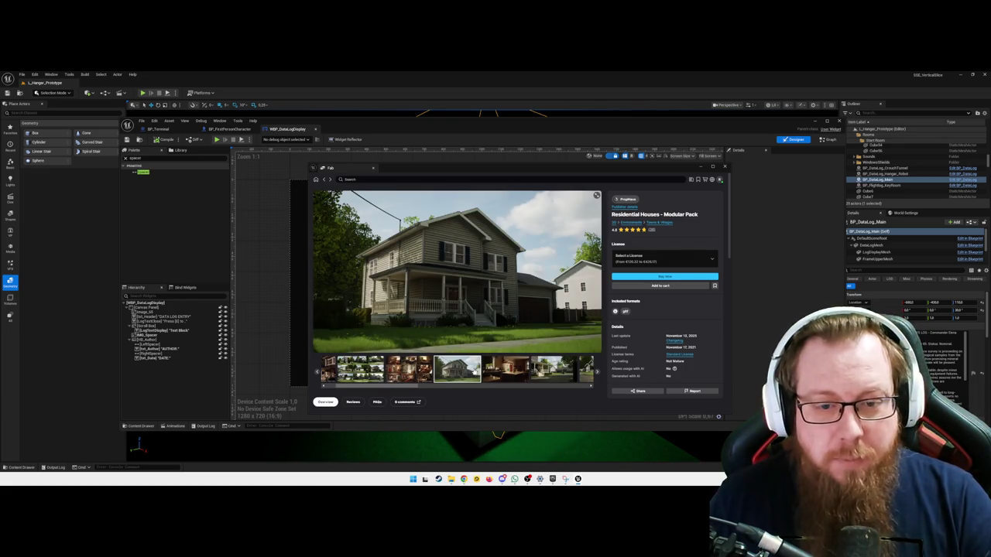
left_click(489, 372)
left_click(504, 370)
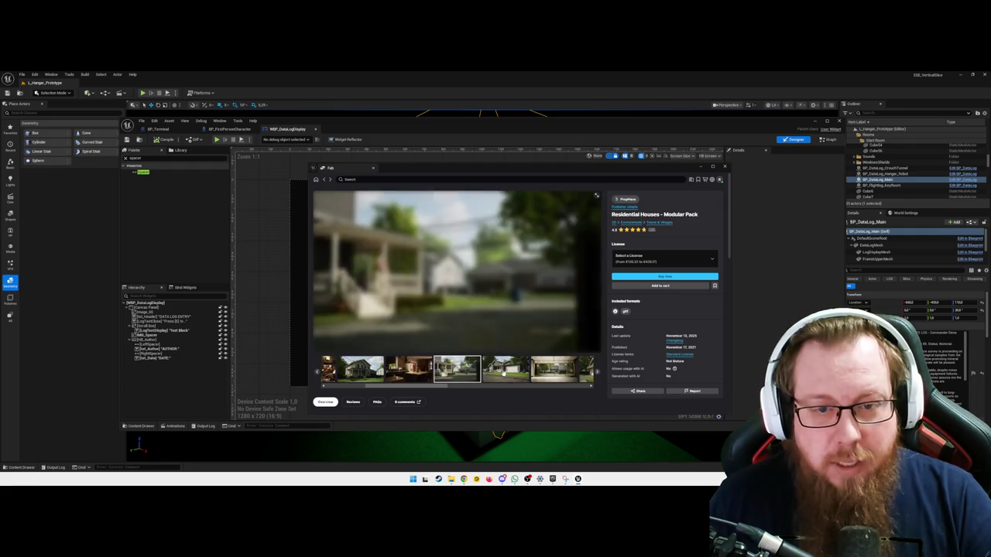
left_click(505, 370)
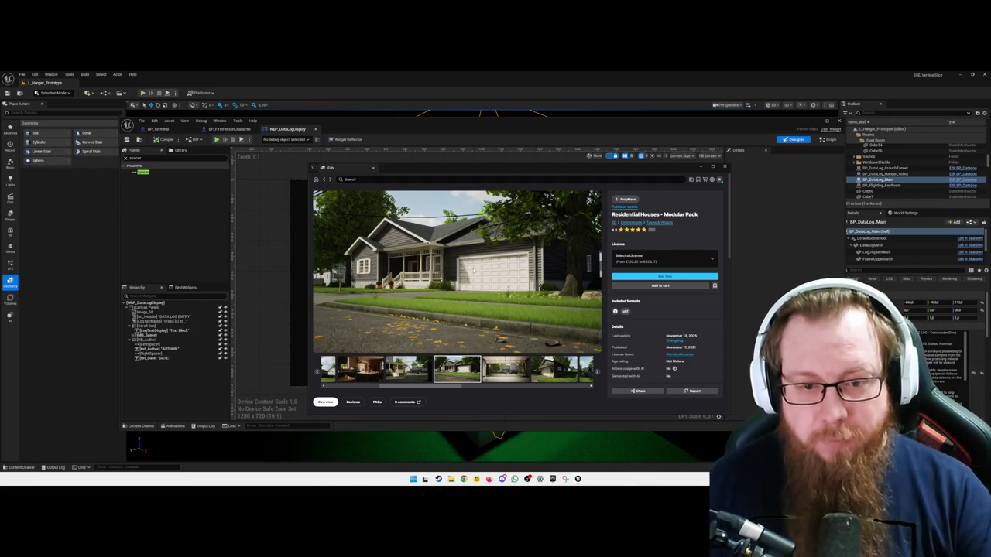
left_click(500, 371)
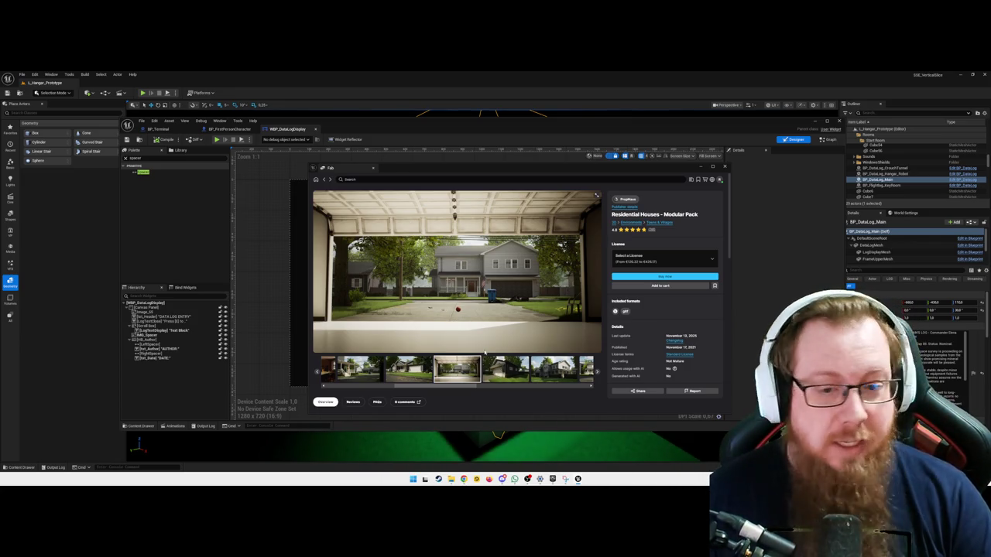
left_click(505, 368)
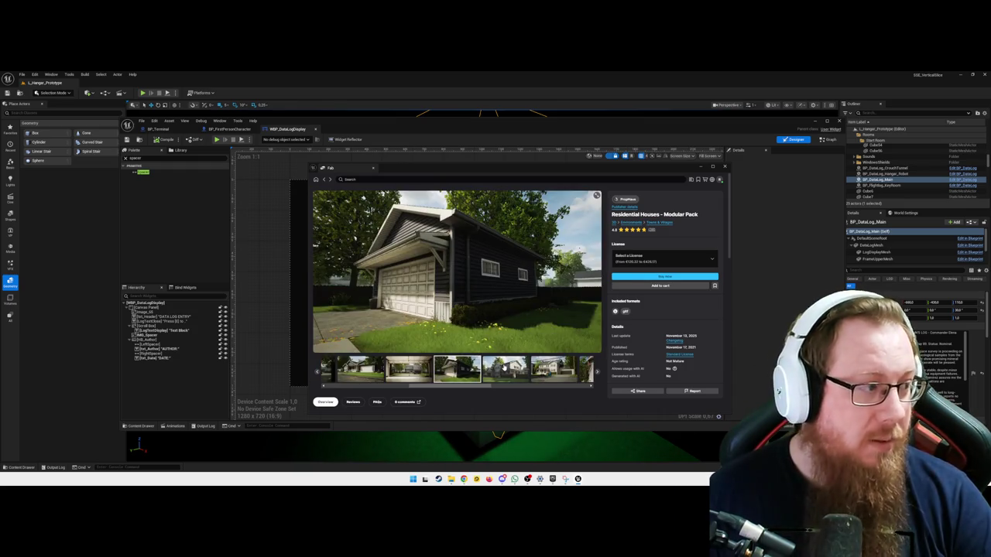
left_click(504, 369)
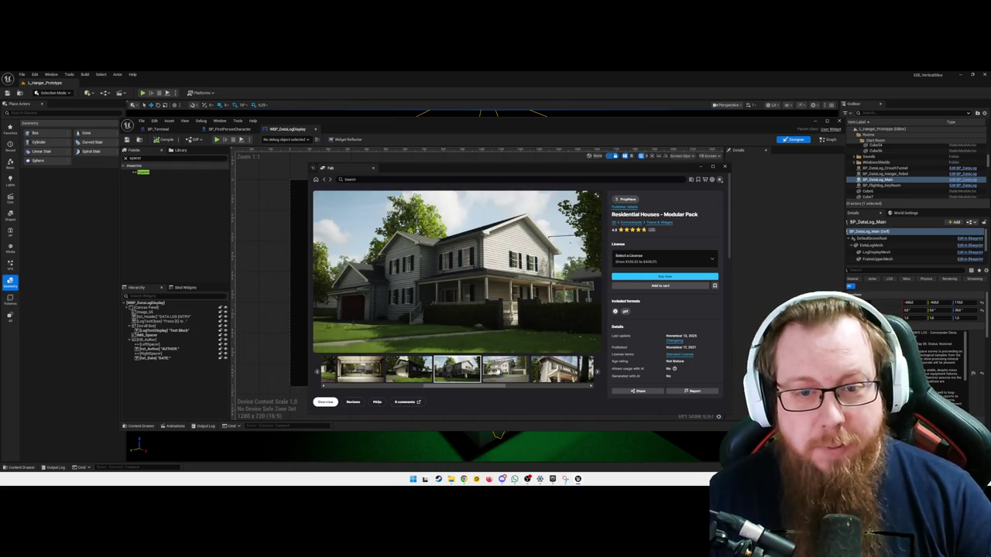
left_click(512, 371)
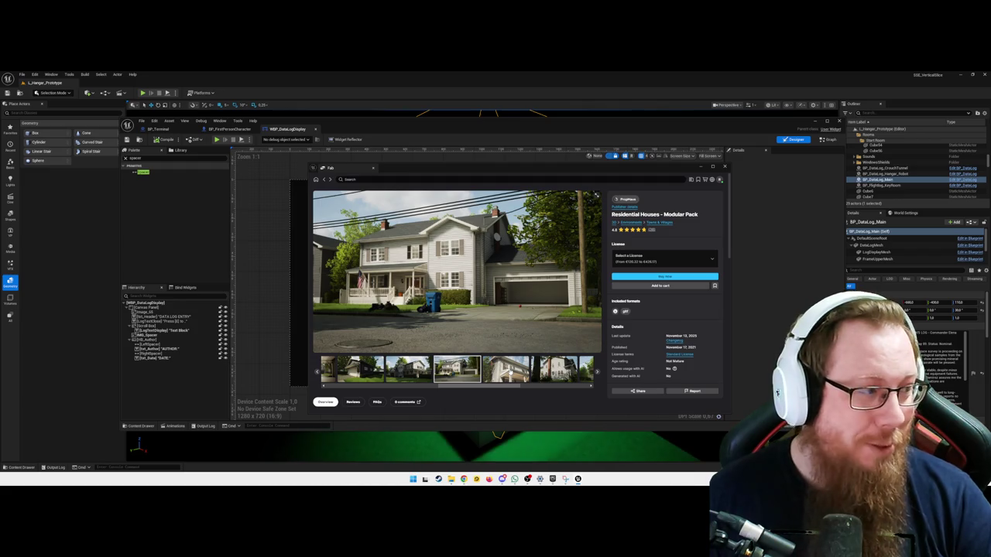
left_click(317, 180)
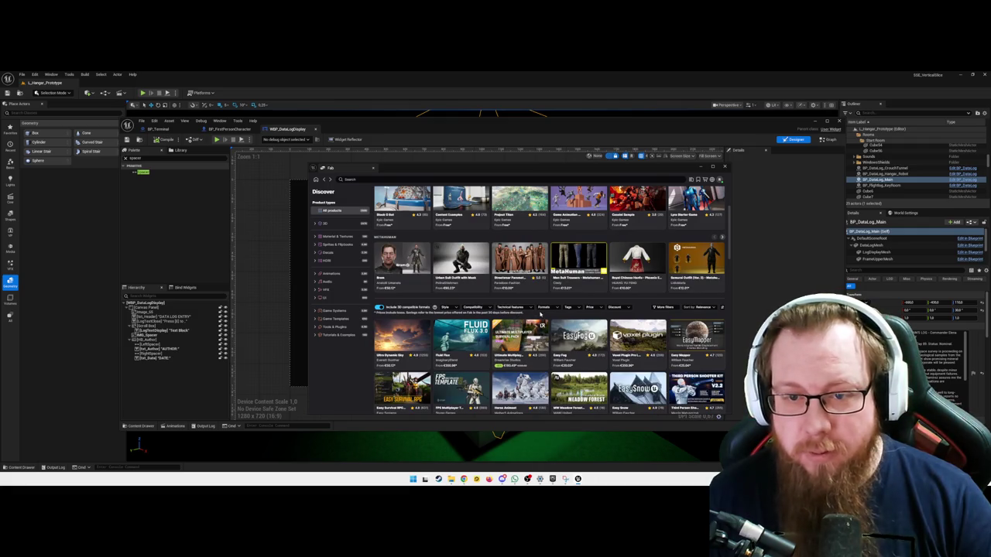
Scroll the Discover grid and open the Voxel Plugin Pro Legacy product page
scroll(540, 314, "down", 3)
scroll(547, 316, "up", 1)
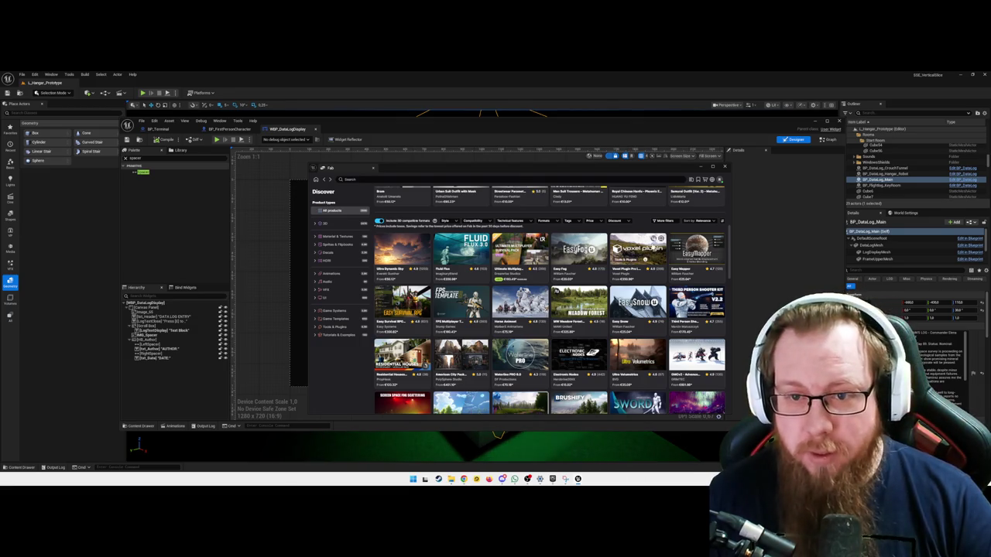
left_click(637, 250)
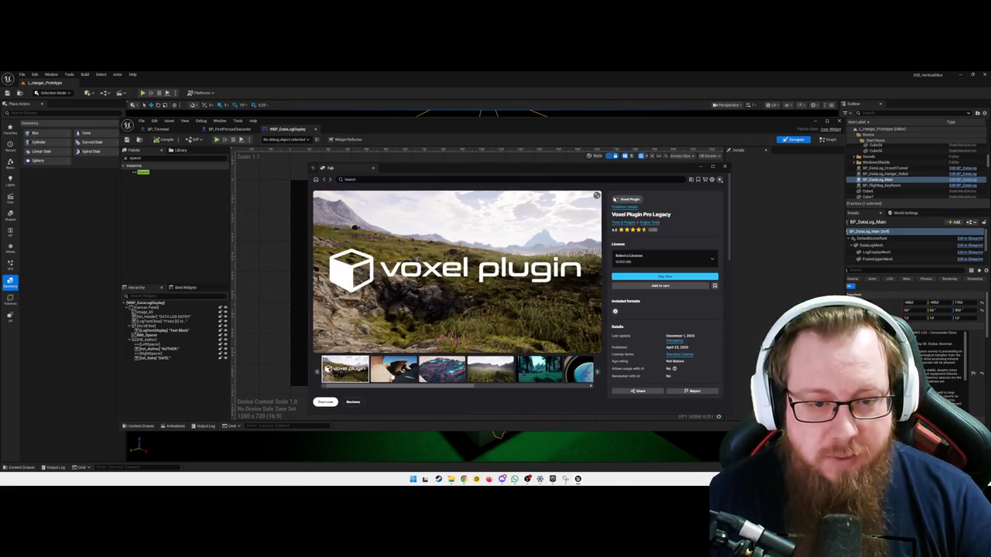
View the Voxel Plugin forest and planet previews and read its legacy-status description
left_click(394, 369)
left_click(441, 369)
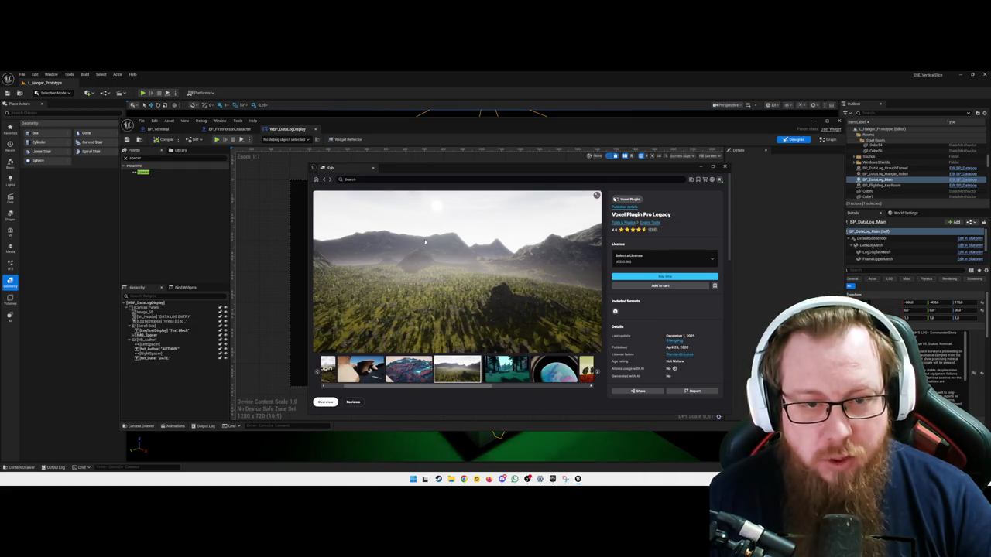
left_click(500, 369)
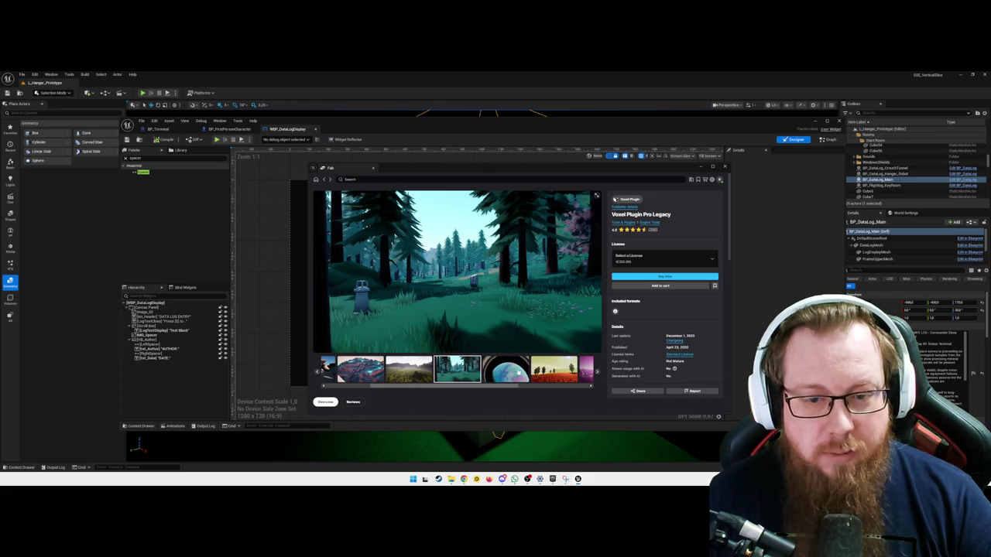
left_click(504, 369)
scroll(484, 319, "down", 3)
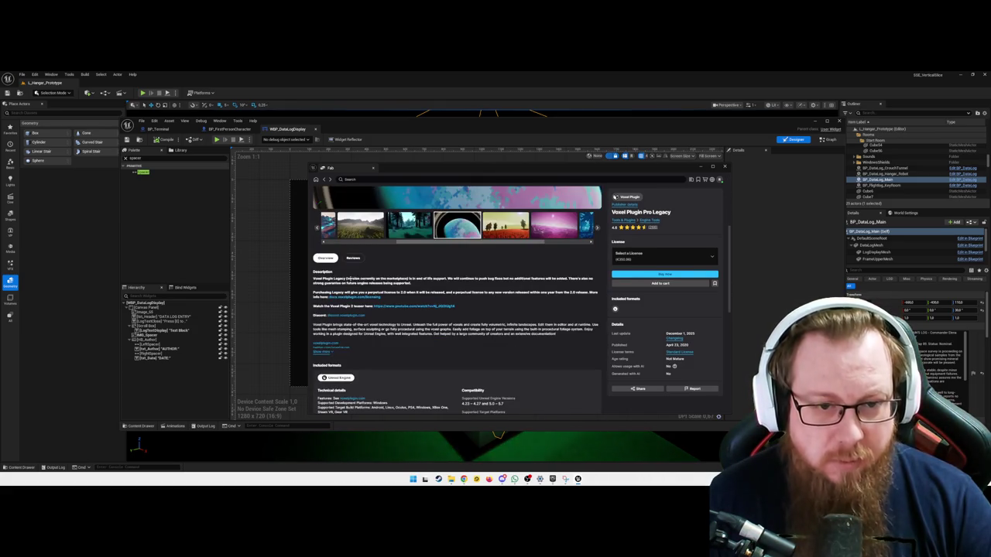
left_click_drag(336, 278, 477, 286)
left_click(430, 285)
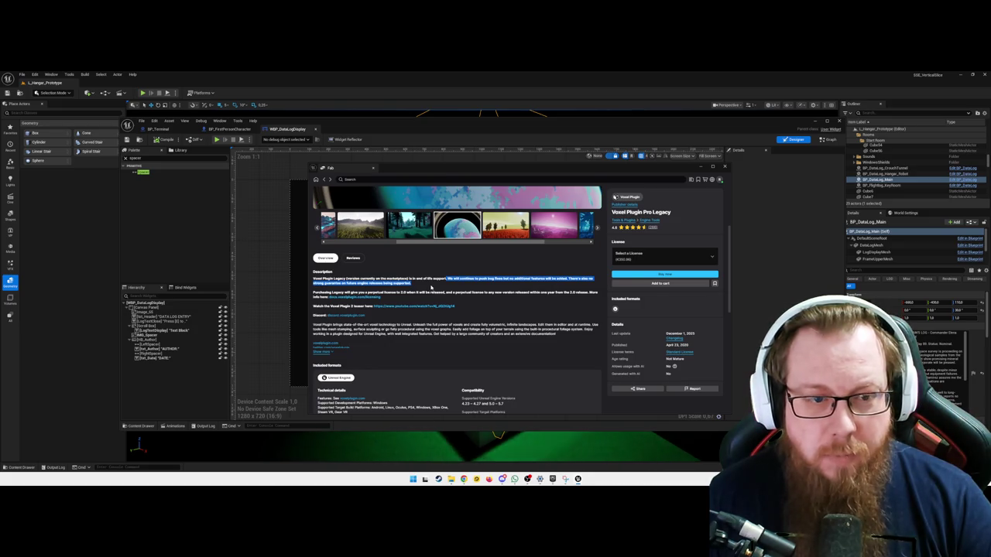
left_click(376, 279)
scroll(376, 285, "up", 3)
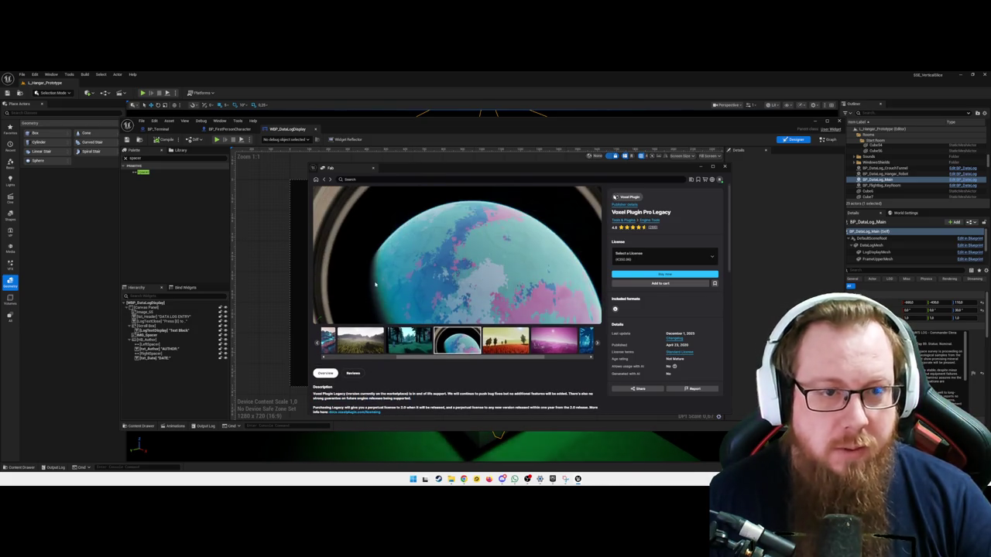
Return to the Discover grid and open the Screen Space Fog Scattering product page
left_click(315, 179)
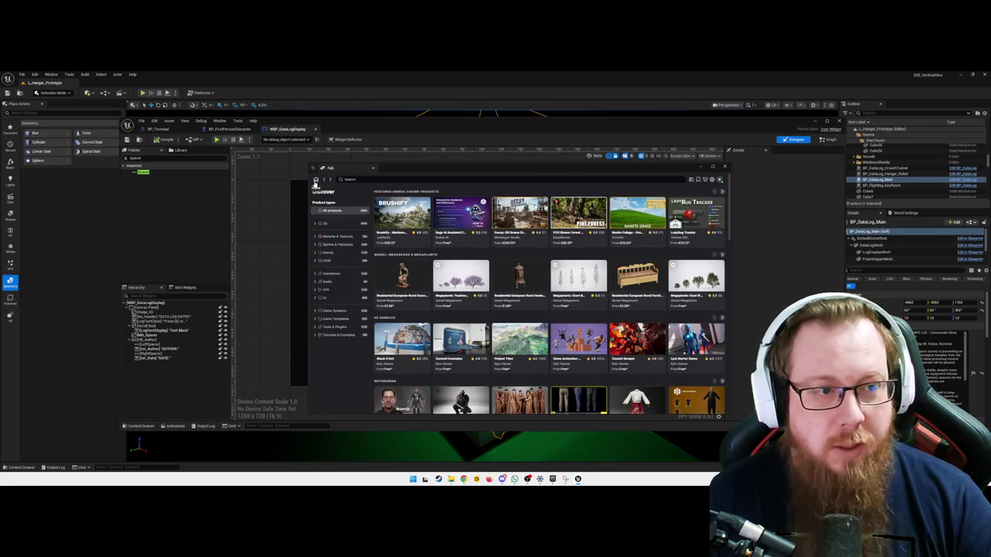
scroll(518, 310, "down", 1)
scroll(519, 309, "down", 3)
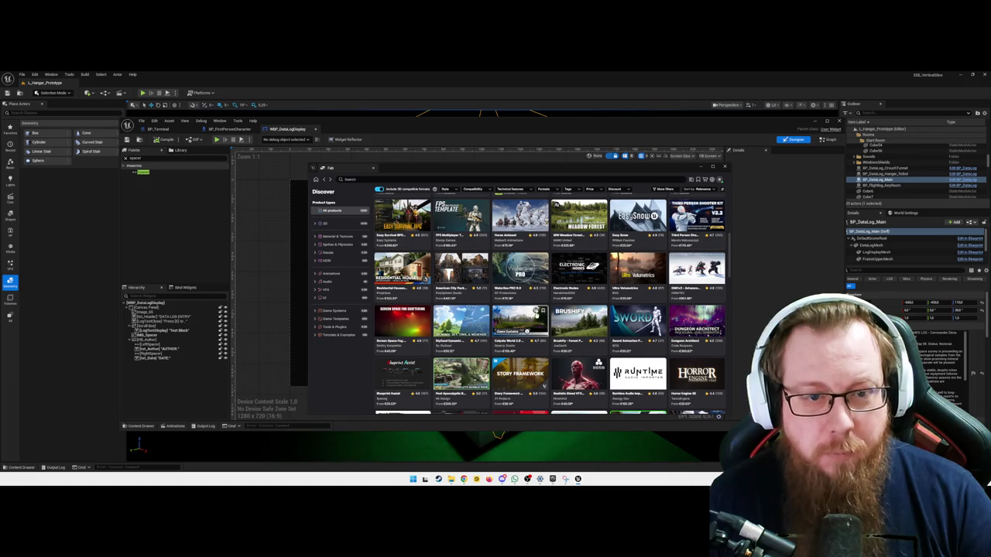
scroll(534, 316, "down", 2)
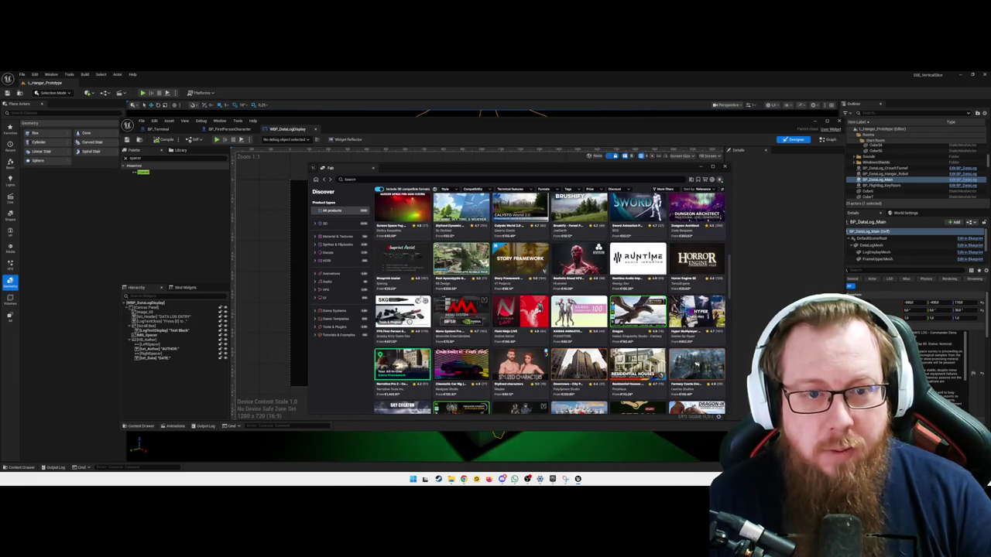
scroll(399, 255, "up", 1)
left_click(398, 236)
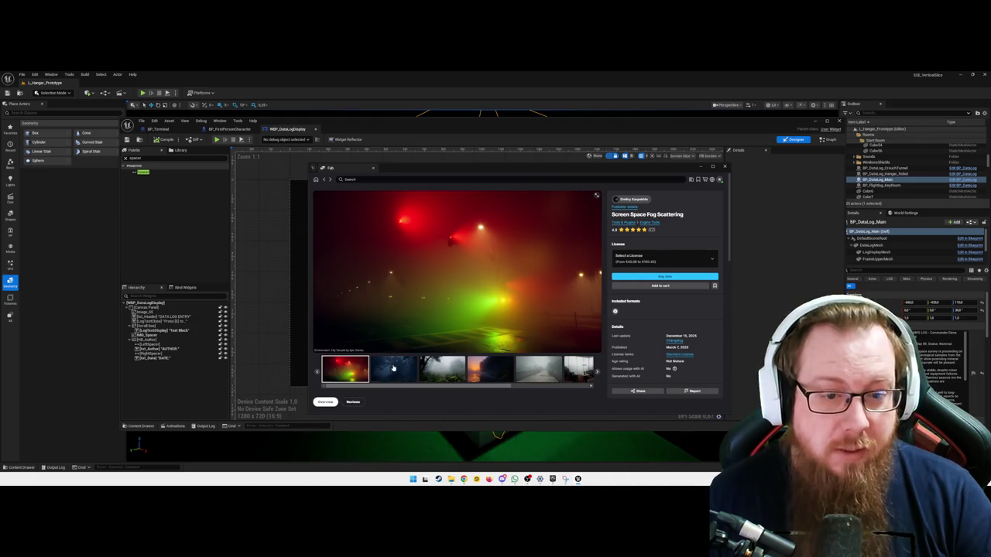
View the blue forest, misty forest, sunset lake, foggy bridge, interior and golden forest previews
left_click(394, 369)
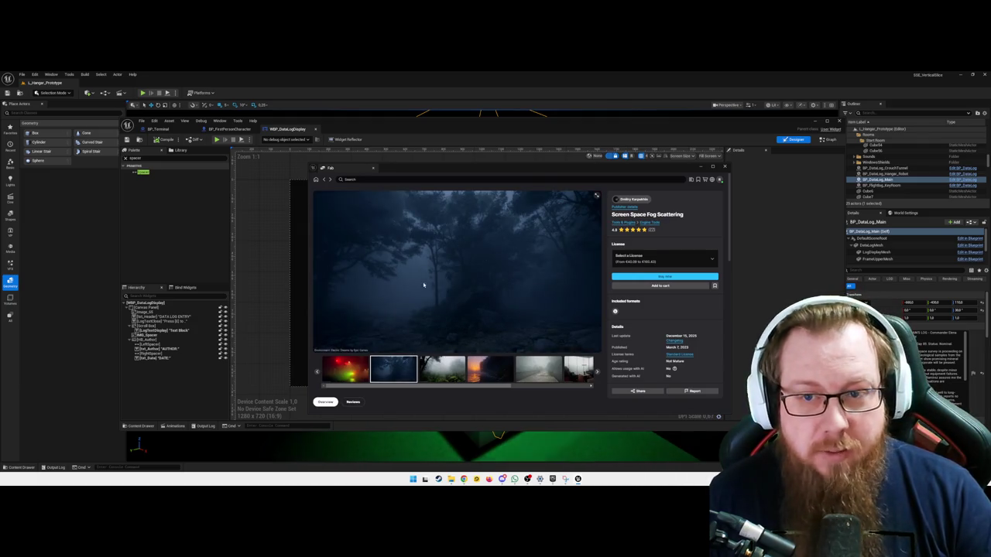
left_click(442, 369)
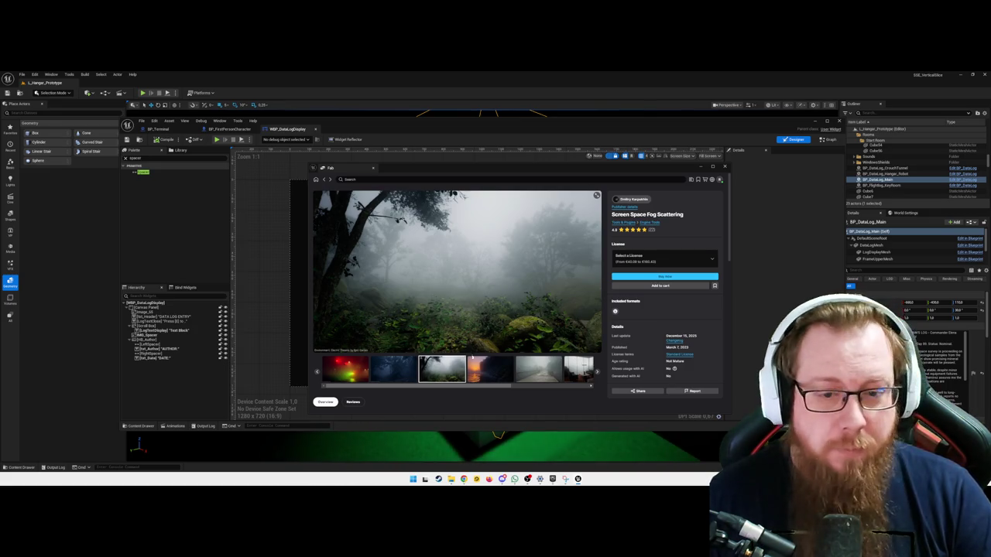
left_click(490, 369)
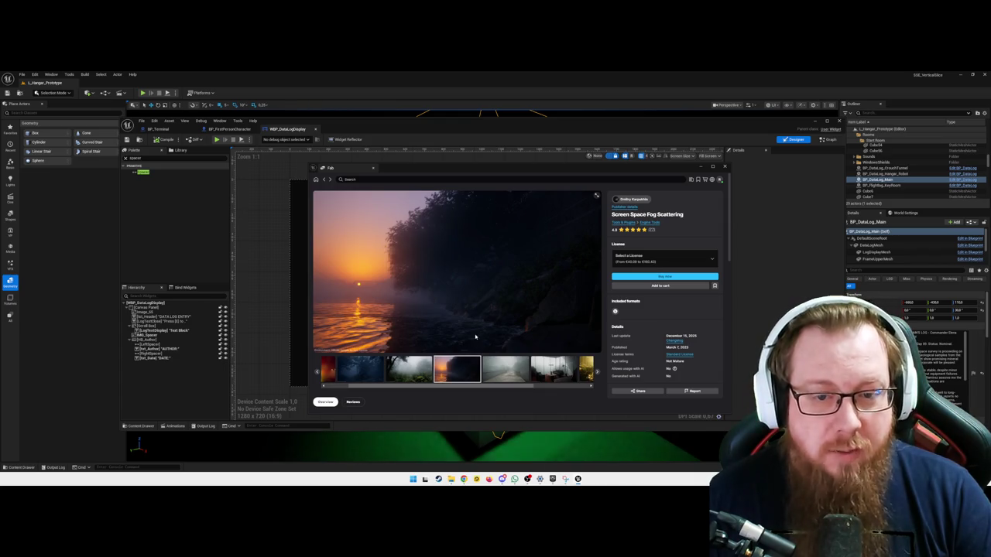
key("Right")
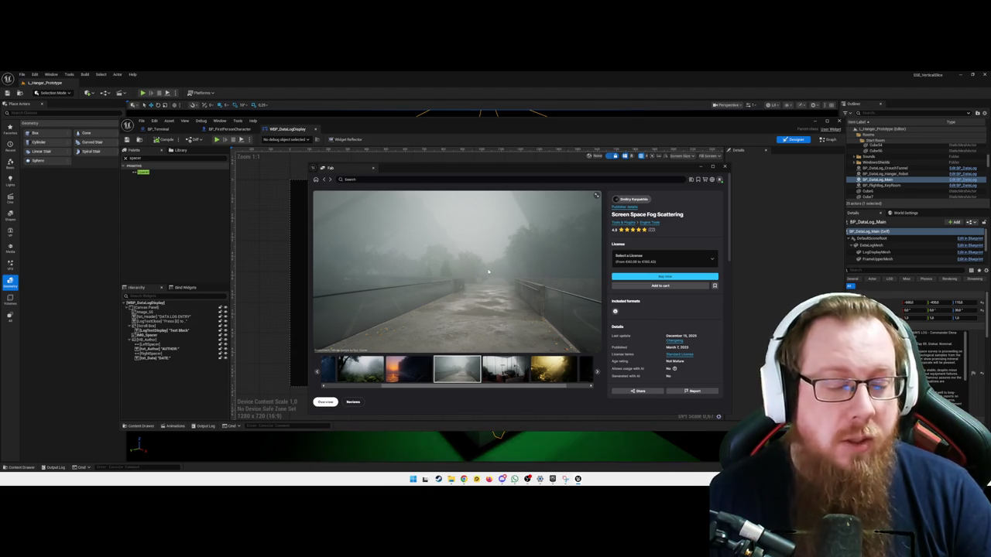
left_click(505, 369)
left_click(508, 371)
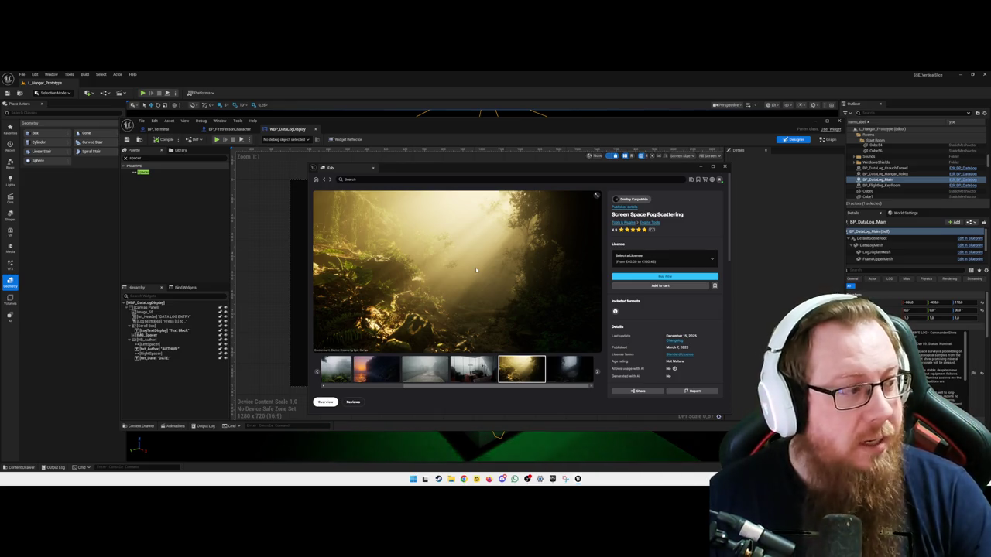
Check the license options, view the misty forest bridge, then return to Discover and close Fab
left_click(667, 261)
left_click(667, 261)
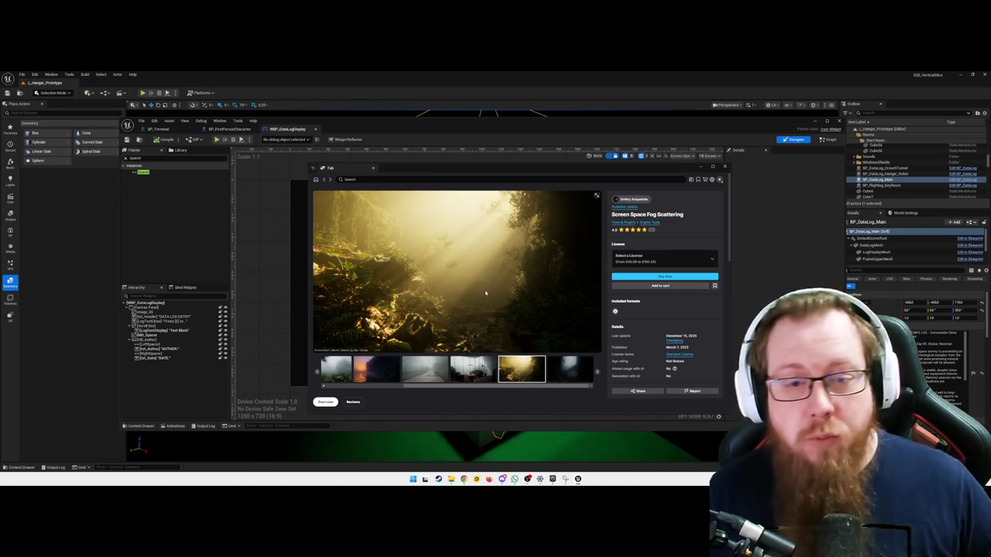
left_click(559, 374)
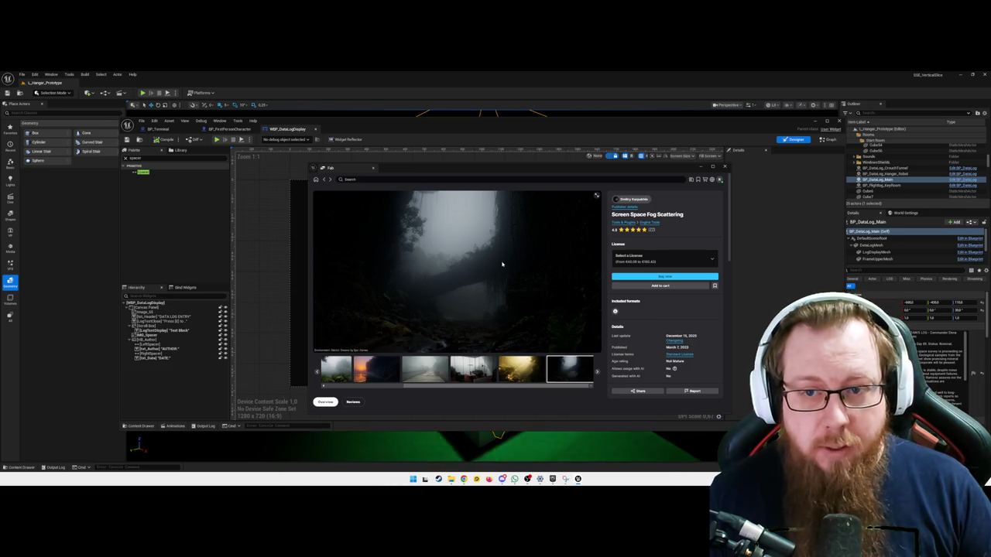
left_click(316, 180)
scroll(542, 309, "down", 5)
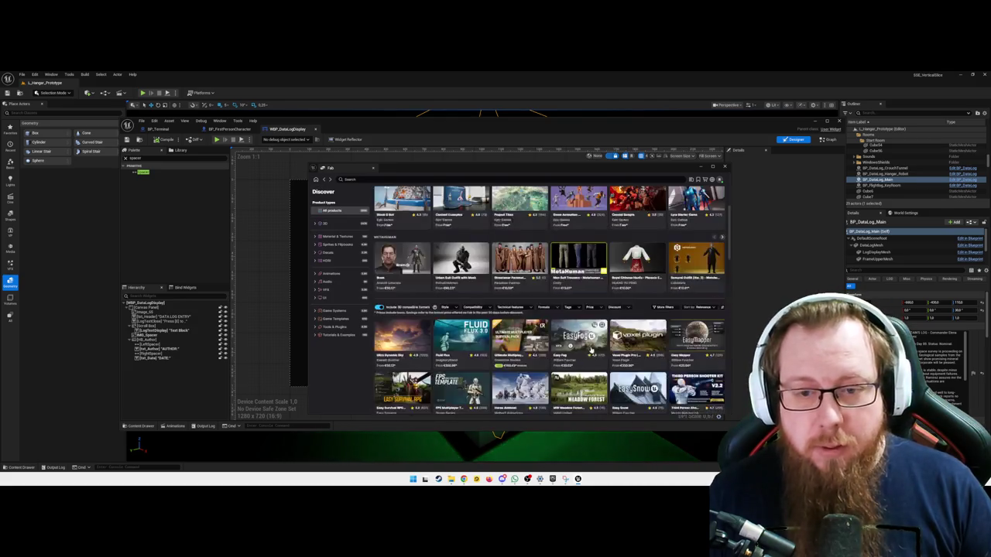
left_click(725, 167)
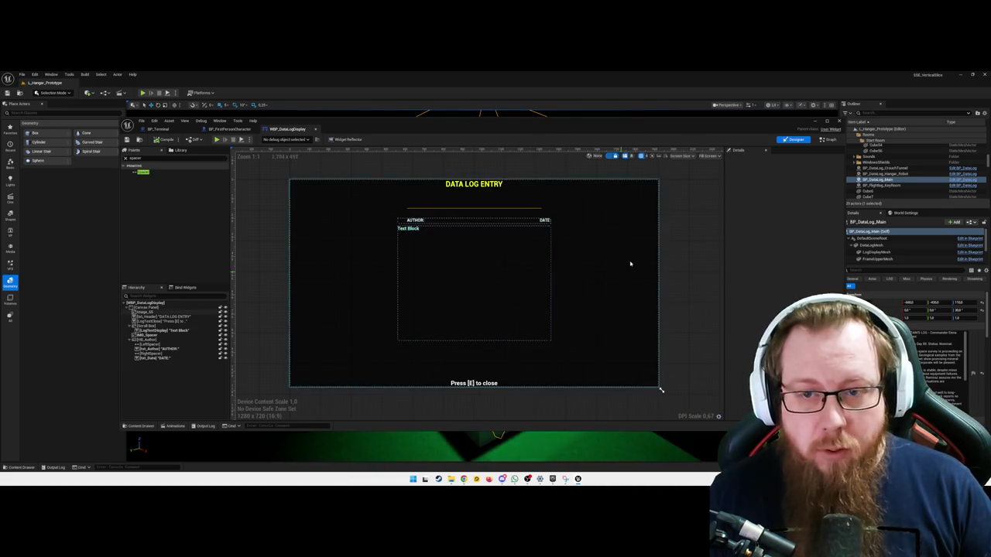
Close the widget blueprint editor and fly the viewport camera forward into the sphere room
left_click(839, 122)
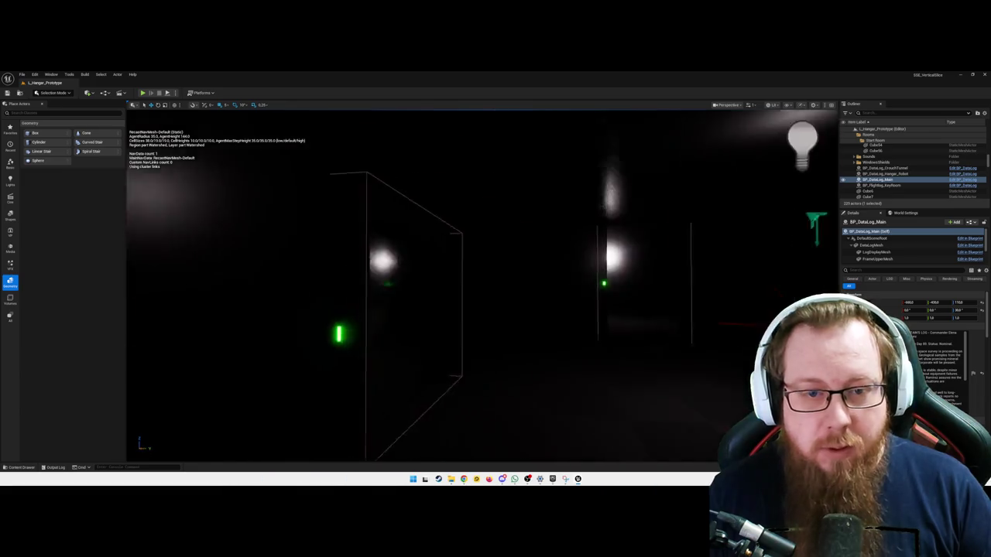
key("w")
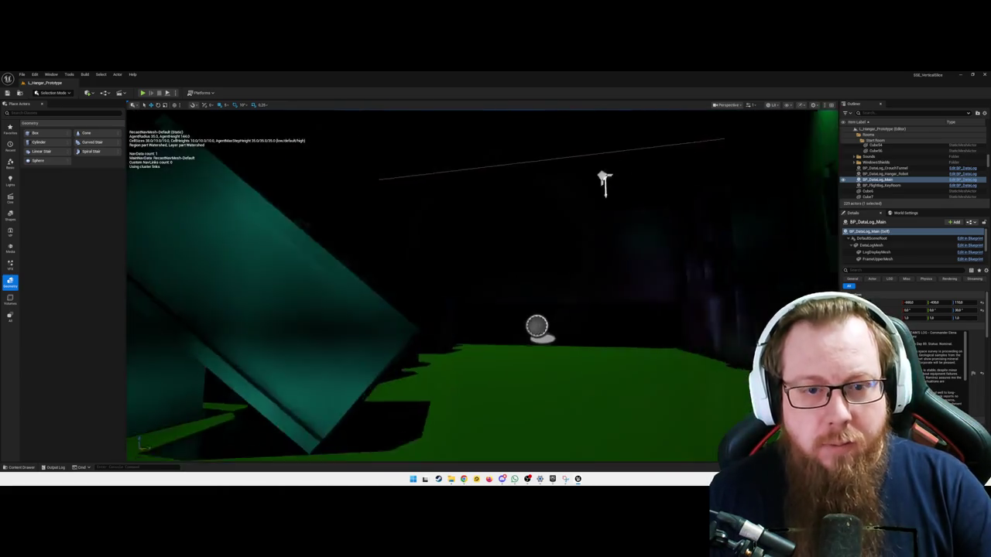
key("w")
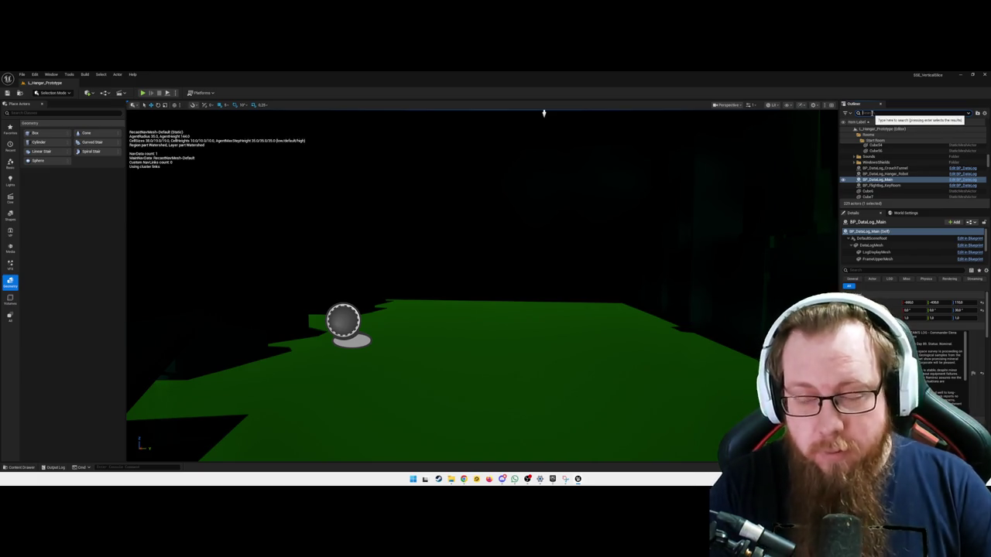
type("fog")
key("BackSpace")
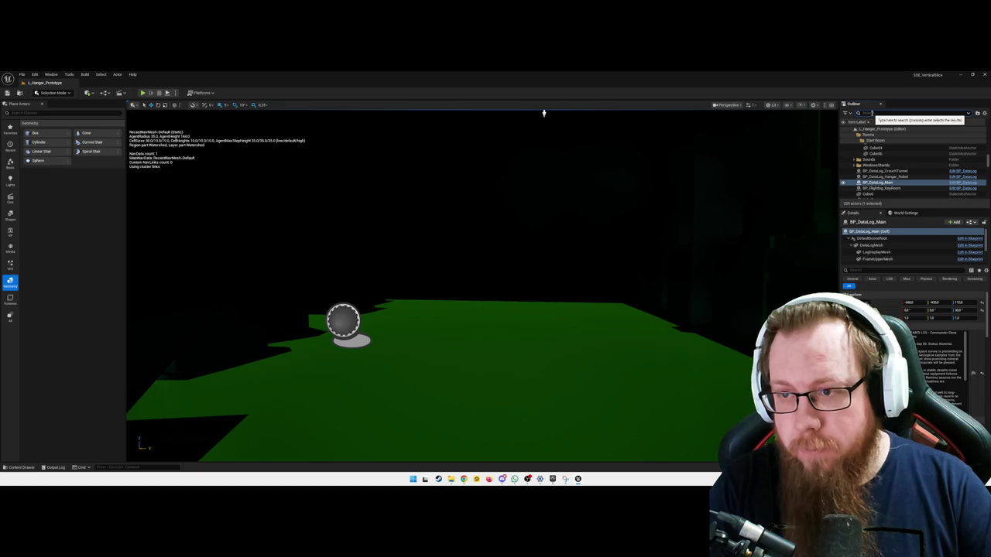
type("sfd")
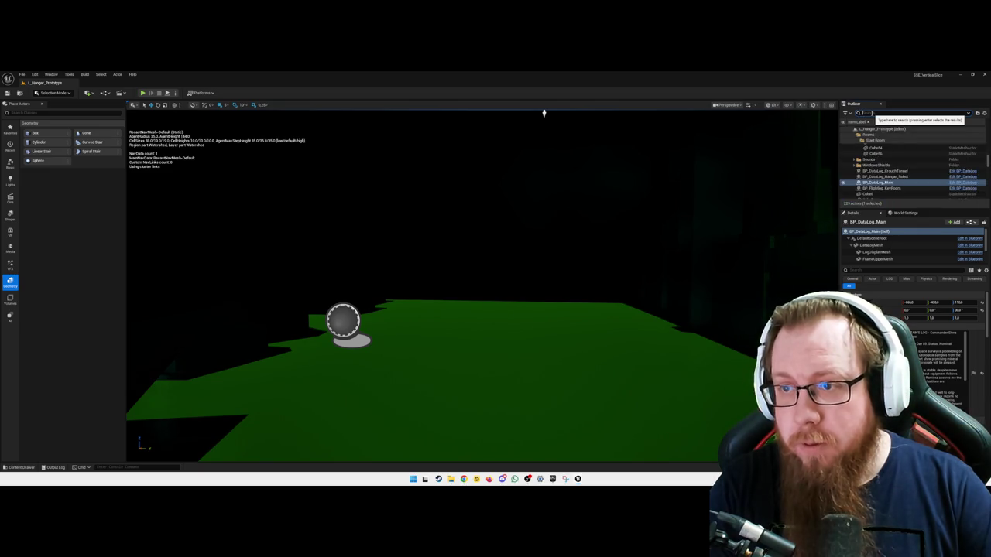
key("BackSpace")
key("BackSpace")
key("BackSpace")
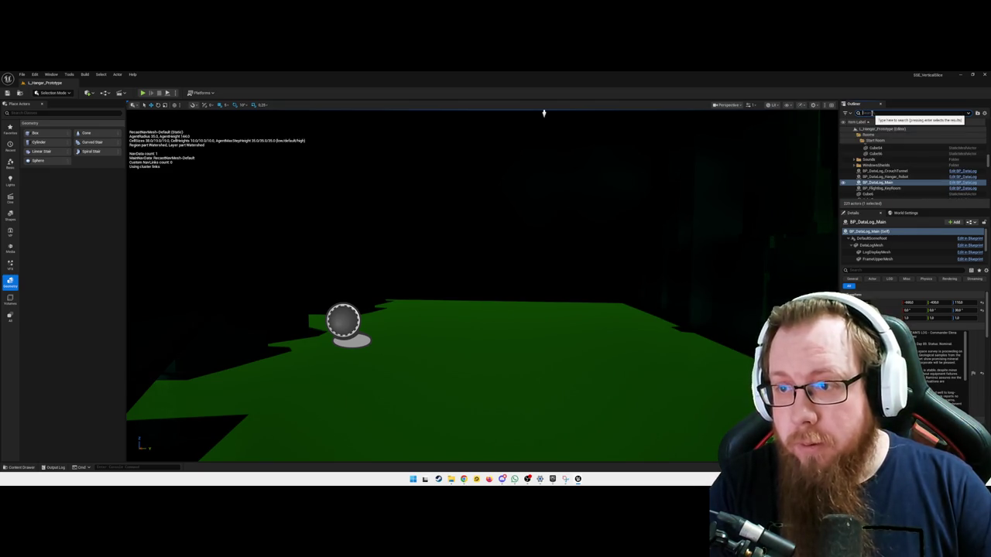
Select the long box Cube69 in the green room and move the view closer to it
left_click(416, 325)
left_click(465, 260)
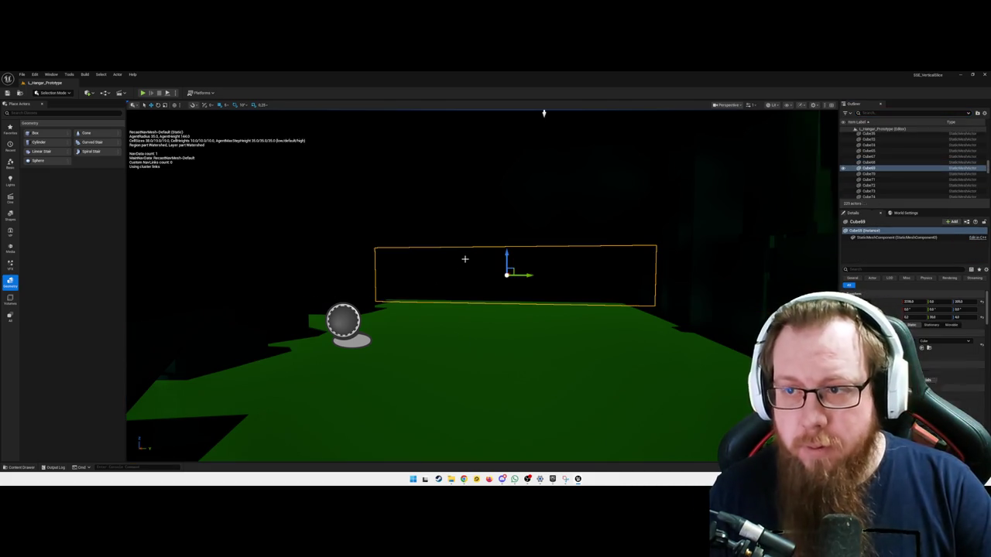
left_click_drag(464, 259, 474, 333)
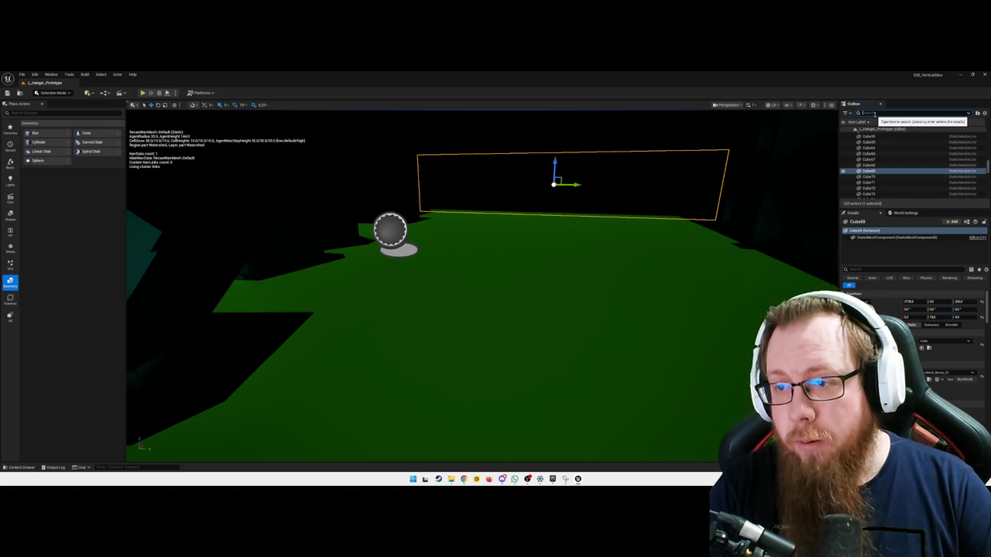
Find and select the NS_GroundFog actor in the World Outliner
scroll(867, 165, "up", 3)
scroll(868, 165, "up", 5)
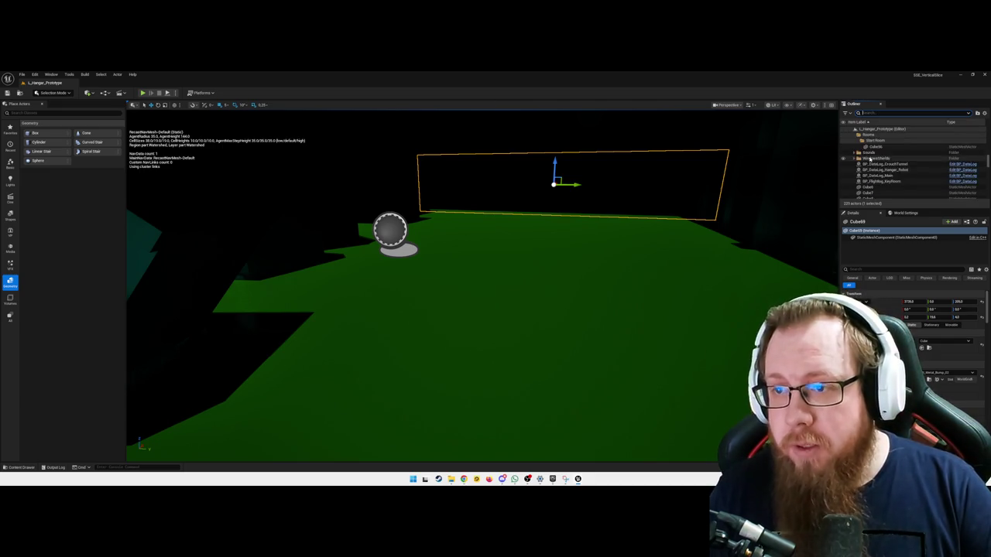
scroll(881, 168, "up", 5)
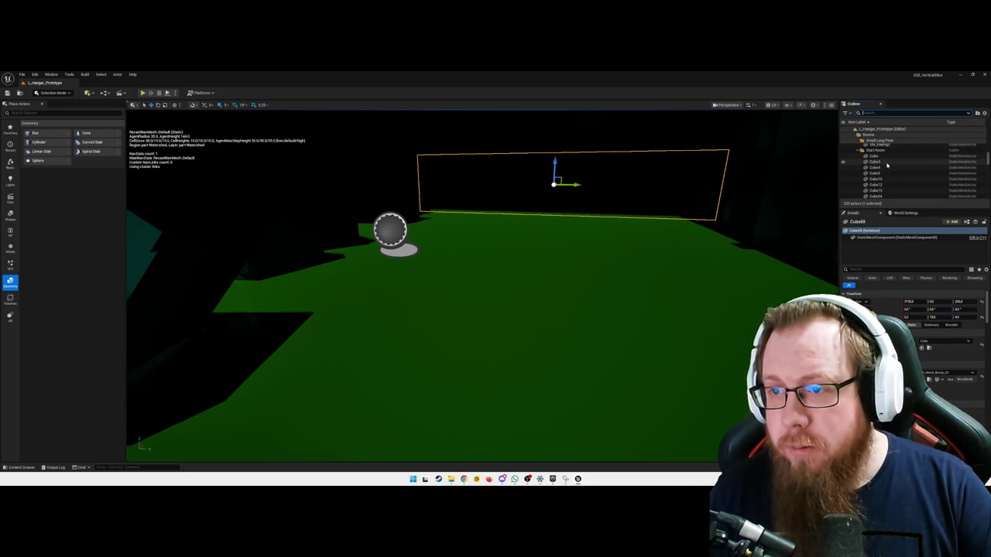
scroll(883, 169, "up", 8)
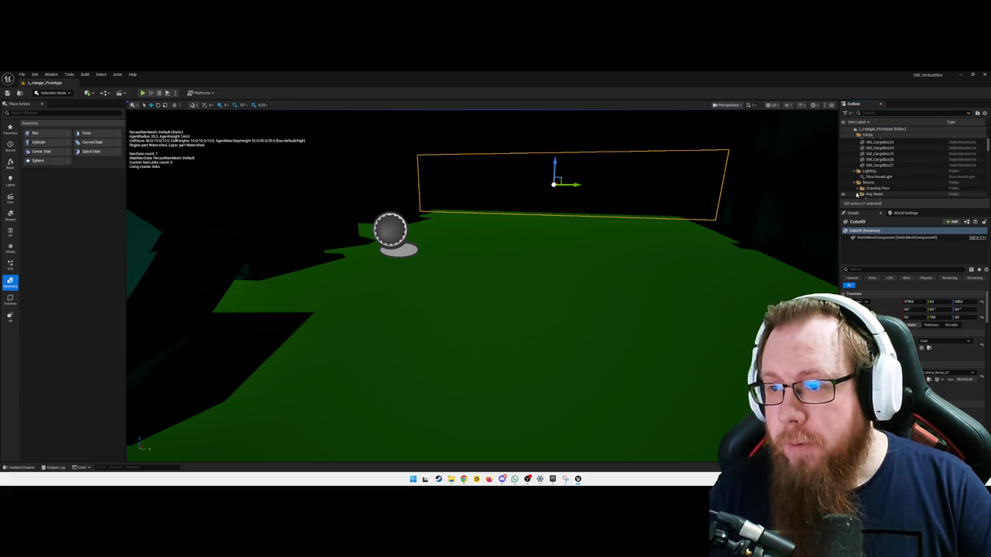
scroll(861, 186, "down", 1)
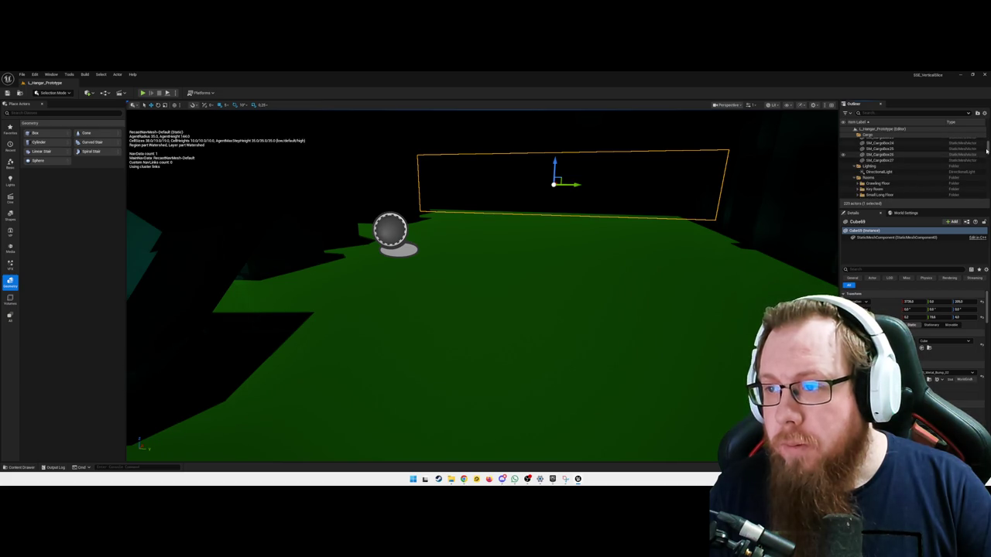
scroll(899, 185, "down", 5)
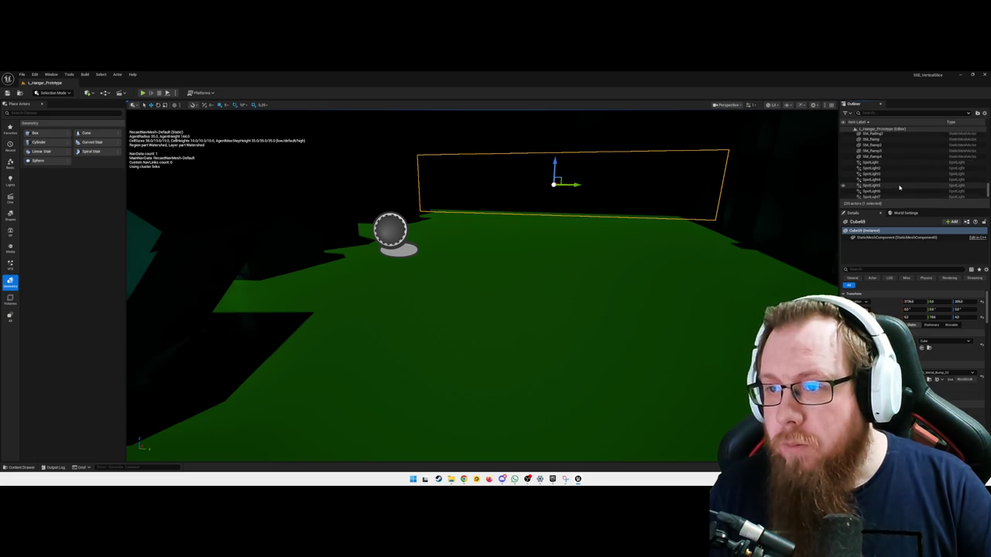
scroll(895, 178, "up", 3)
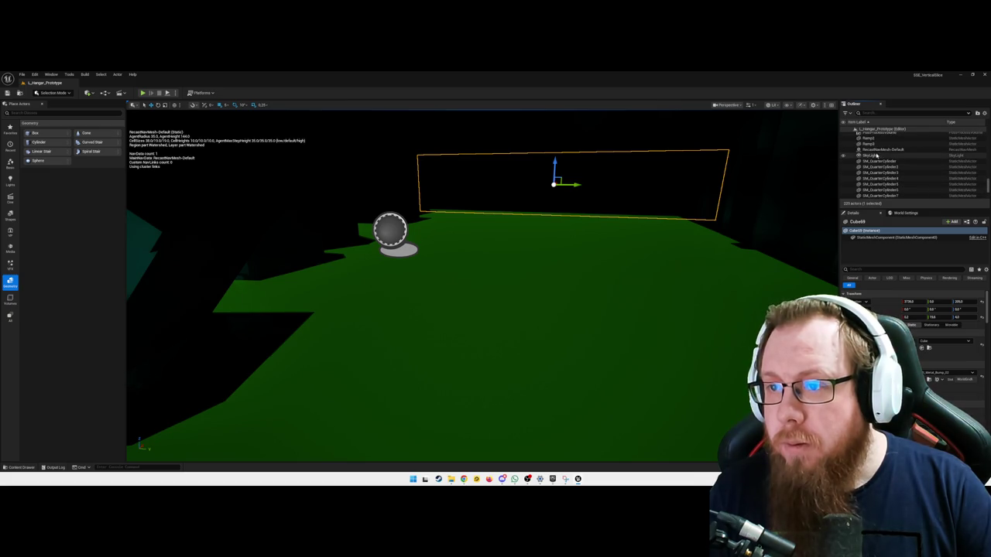
scroll(883, 162, "up", 3)
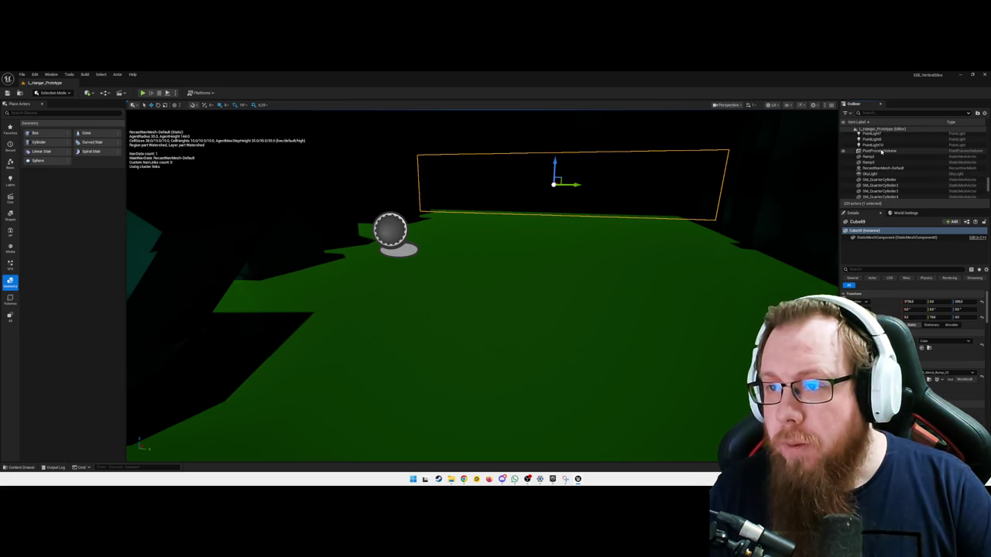
scroll(885, 166, "up", 2)
left_click(871, 161)
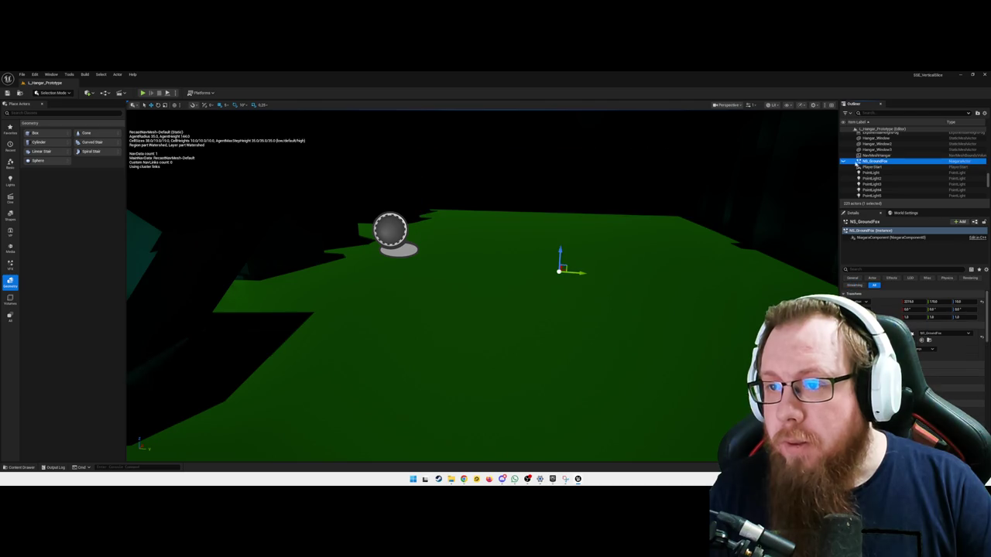
Unhide NS_GroundFog, view the fog across the hangar floor, and bring the Fab window forward
left_click(843, 162)
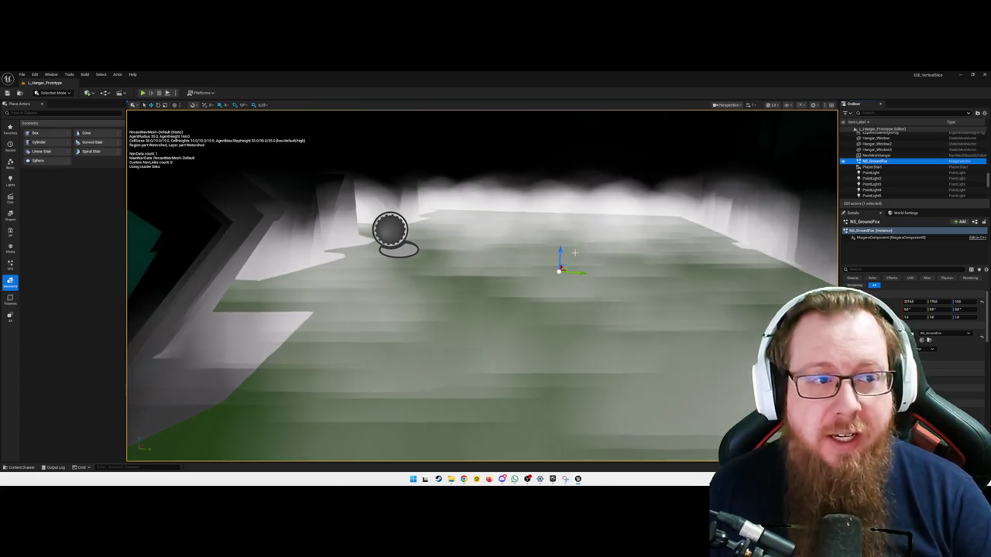
left_click_drag(574, 252, 575, 232)
mouse_move(569, 280)
left_mouse_down()
mouse_move(573, 267)
mouse_move(569, 279)
left_mouse_up()
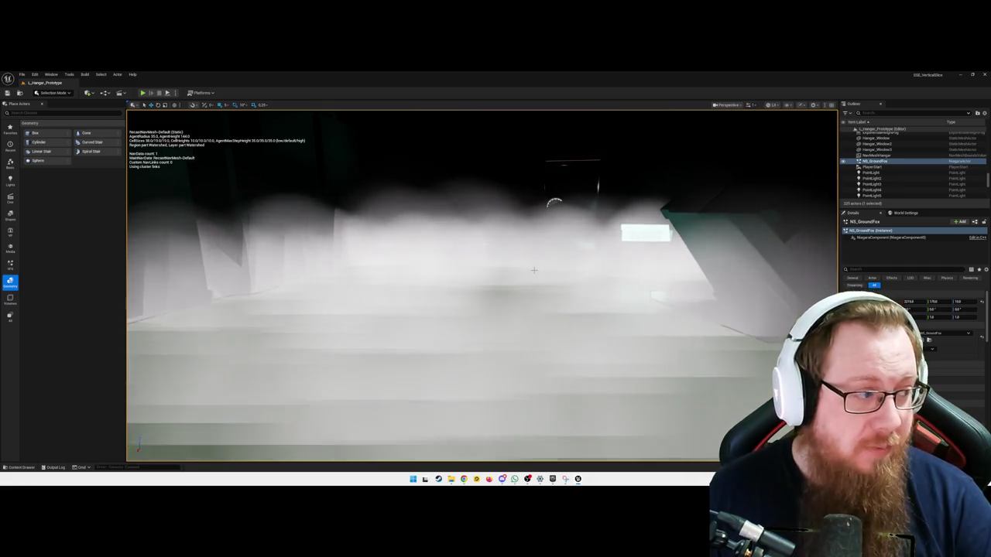
mouse_move(496, 286)
left_mouse_down()
mouse_move(496, 306)
mouse_move(504, 298)
mouse_move(487, 278)
left_mouse_up()
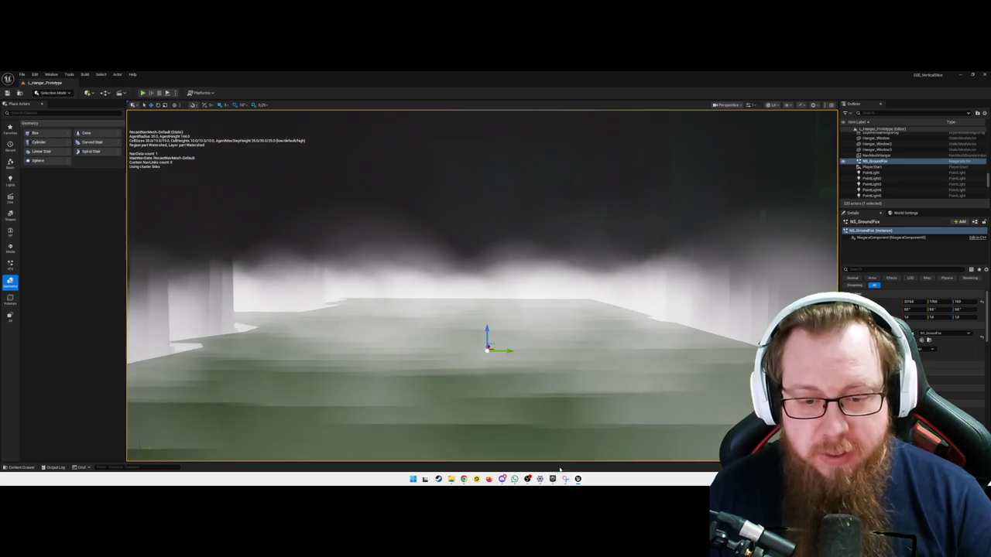
mouse_move(577, 479)
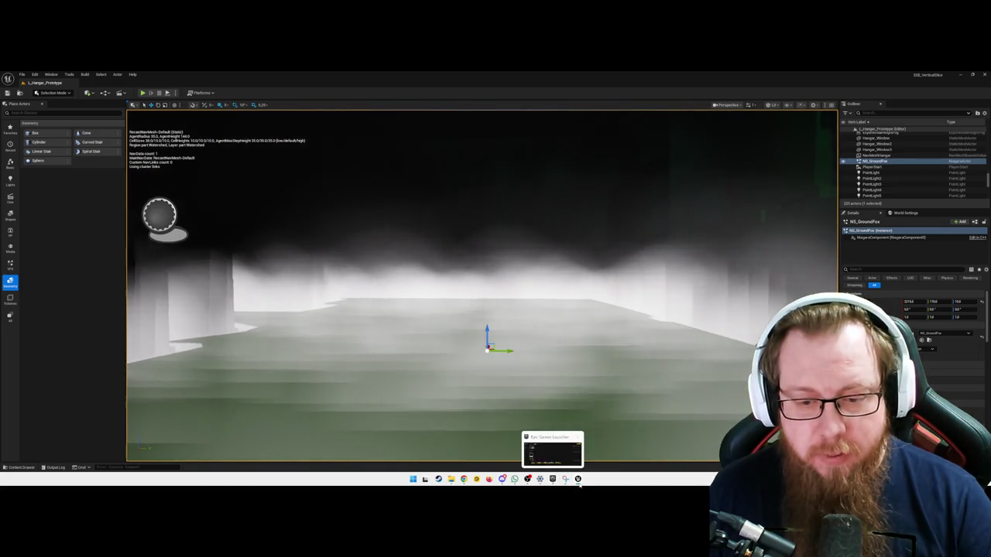
left_click(617, 460)
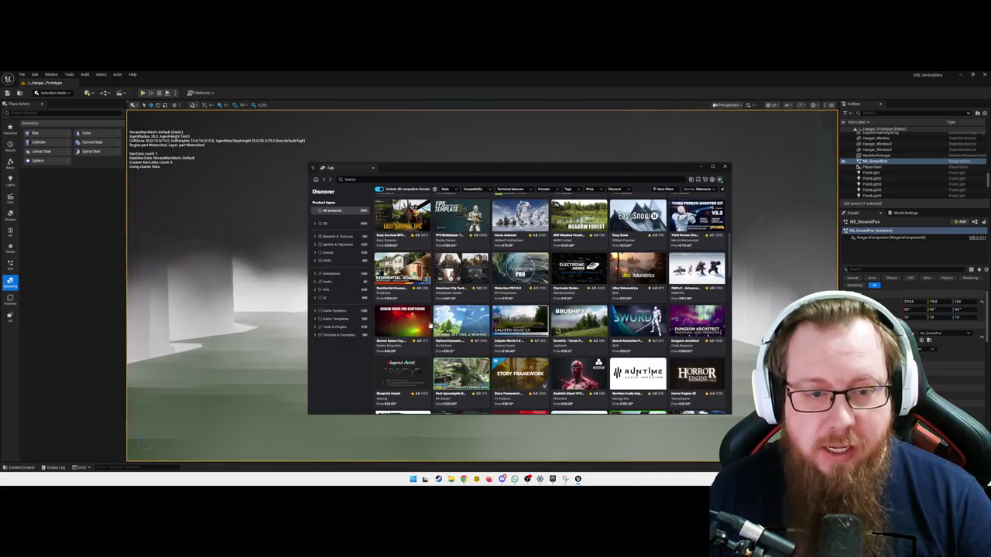
Browse the Screen Space Fog Scattering product gallery in Fab
left_click(397, 331)
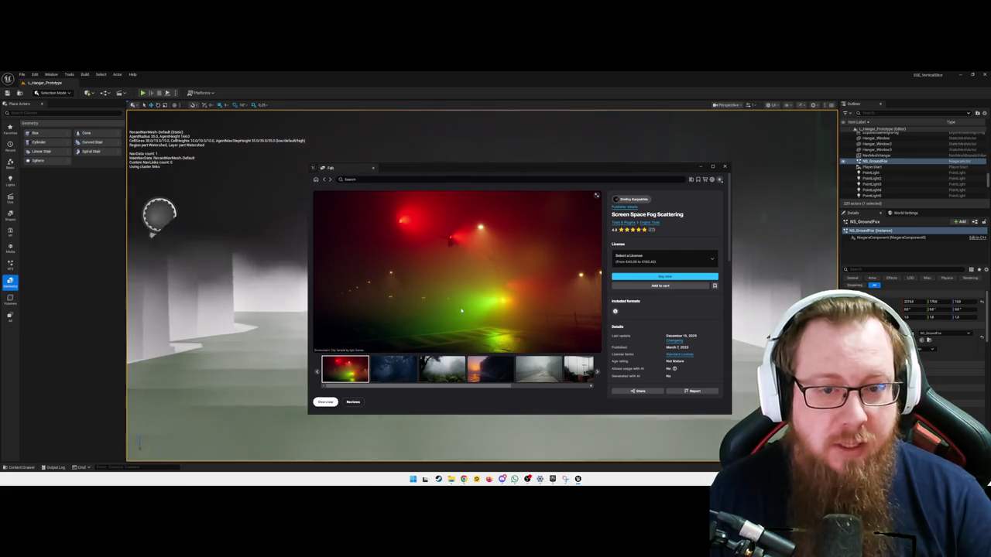
left_click(397, 368)
left_click(440, 374)
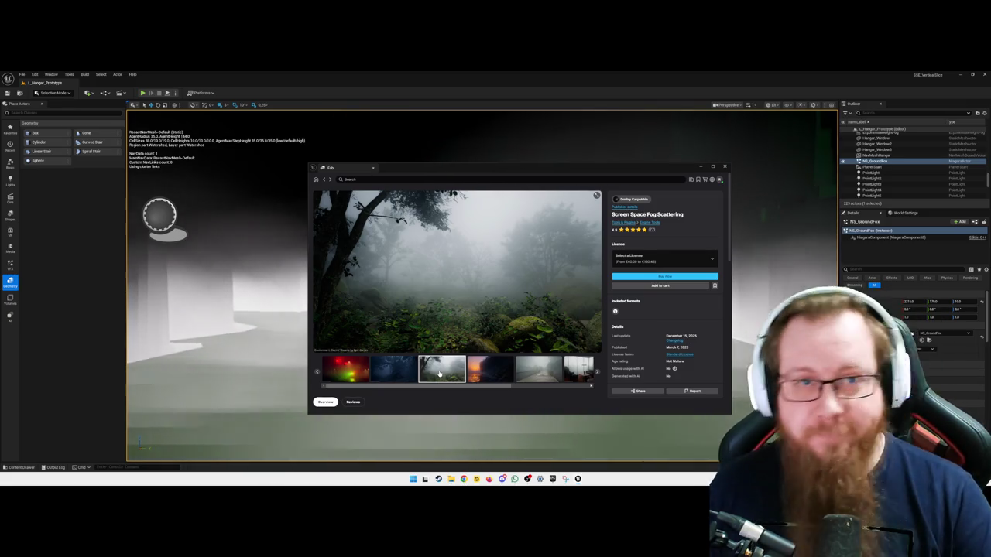
Close the Fab marketplace window to return to the level
left_click(724, 167)
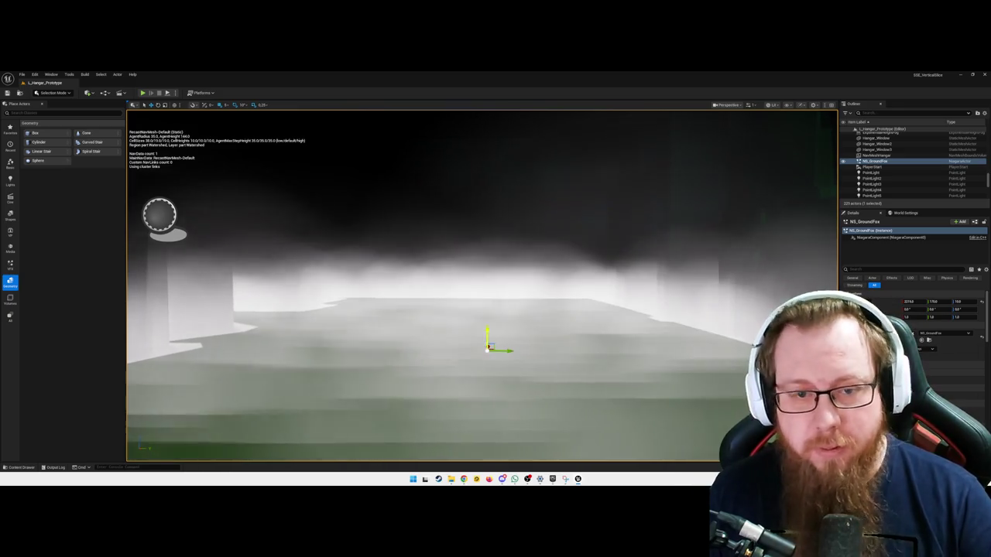
Hide NS_GroundFog, fly over the green floor, then open WBP_DataLogDisplay from the Content Drawer
left_click(843, 161)
mouse_move(542, 271)
left_mouse_down()
mouse_move(535, 232)
mouse_move(550, 264)
mouse_move(504, 342)
left_mouse_up()
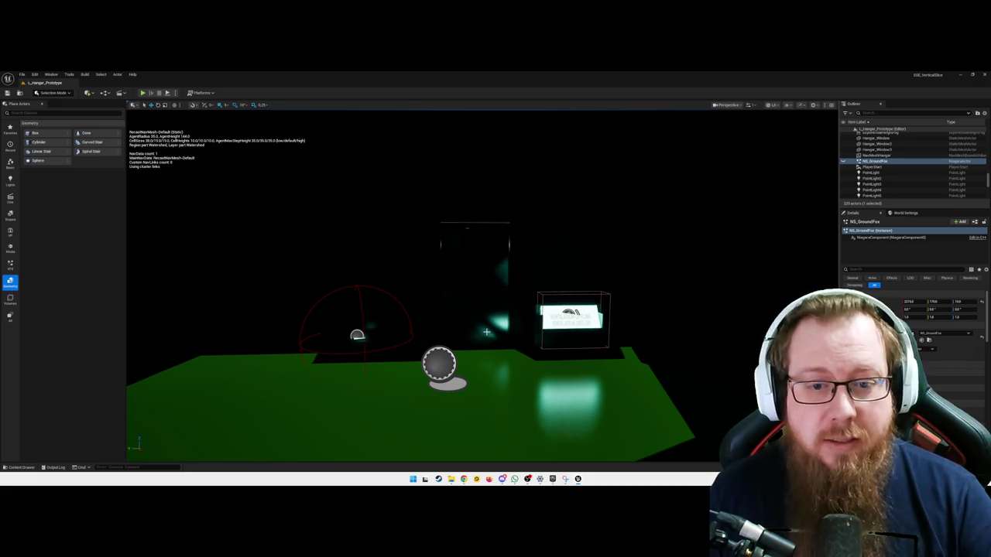
left_click_drag(503, 341, 493, 341)
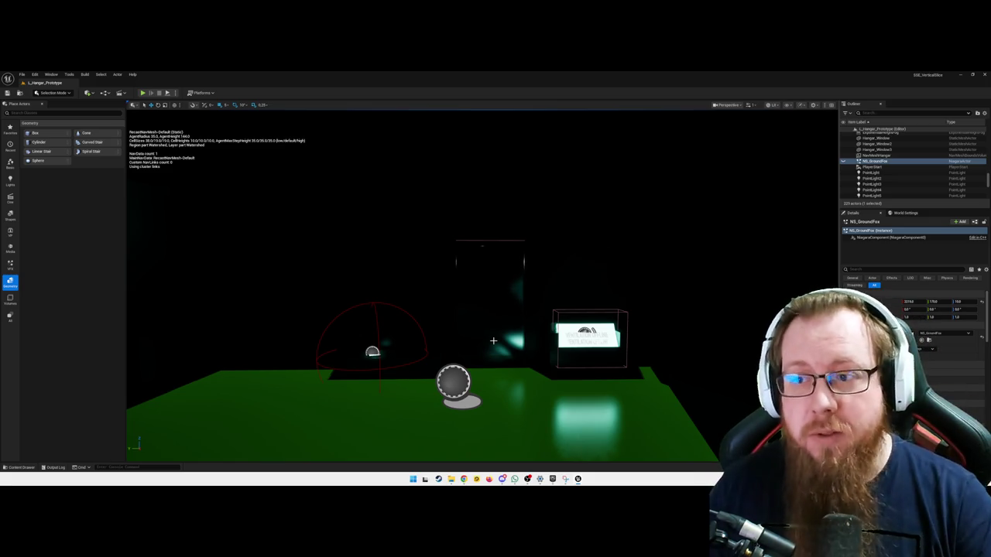
left_click_drag(494, 341, 495, 307)
left_click_drag(529, 342, 529, 341)
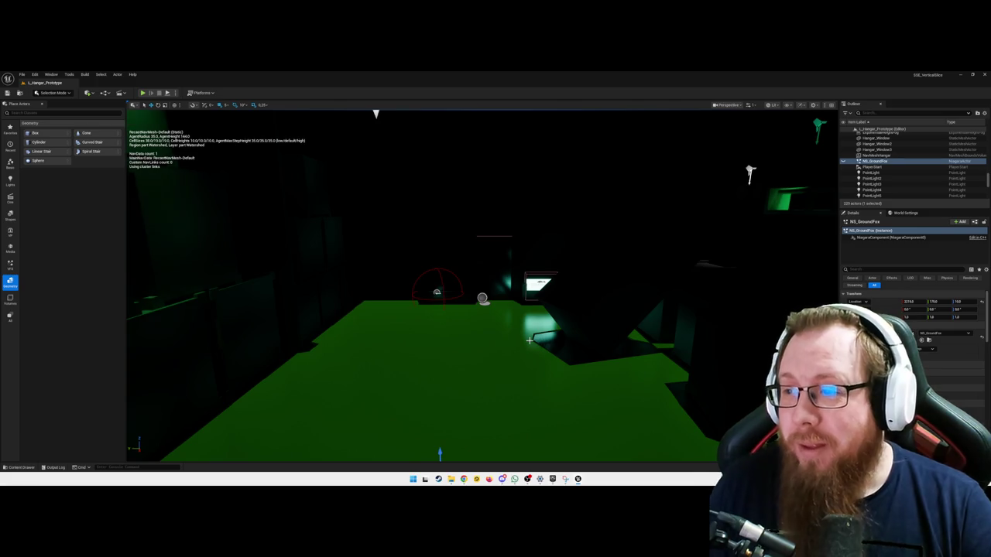
key("ctrl+space")
double_click(87, 398)
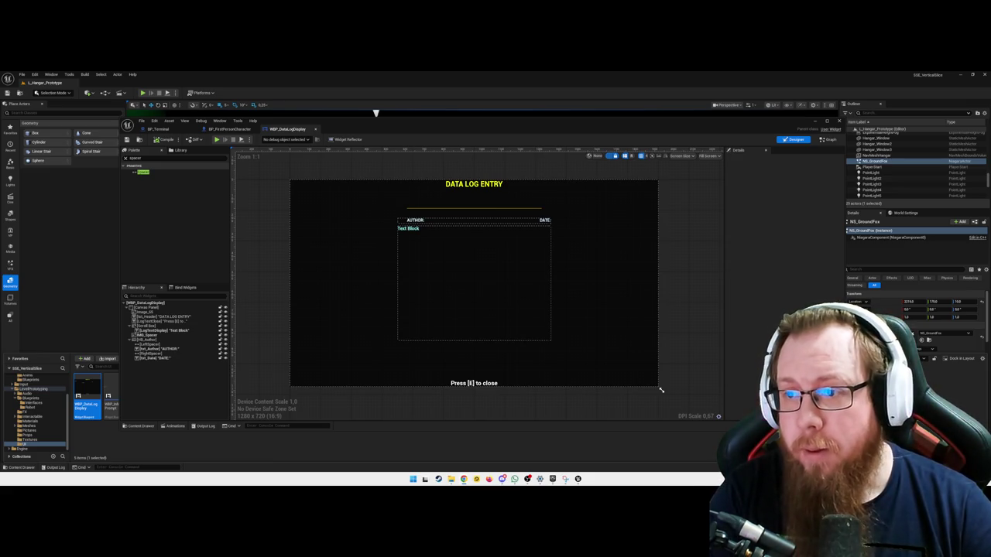
left_click(147, 340)
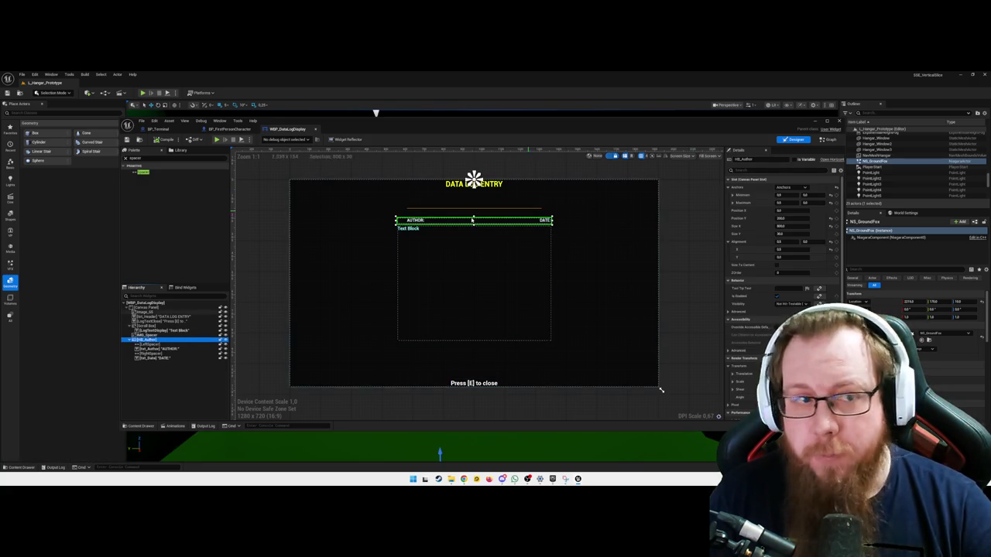
left_click(158, 159)
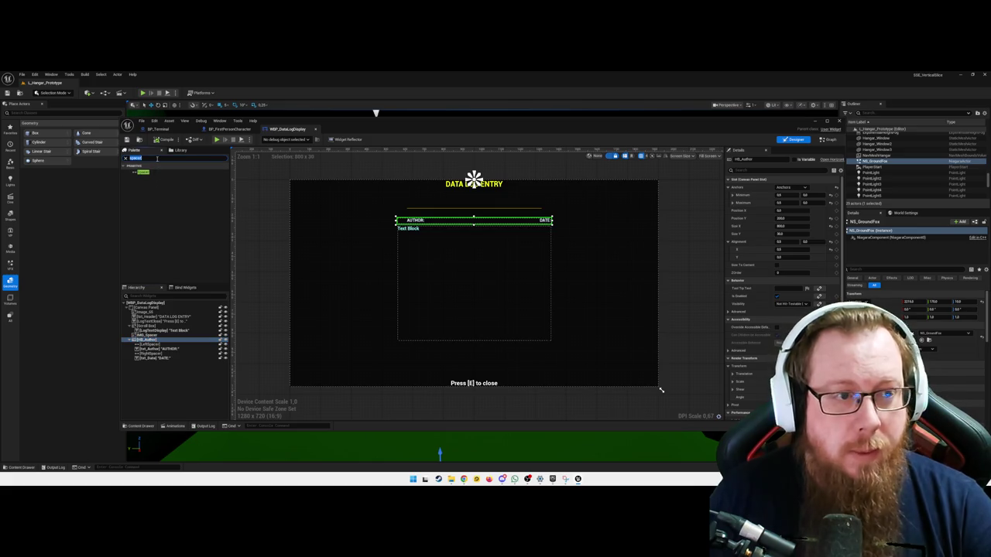
type("box")
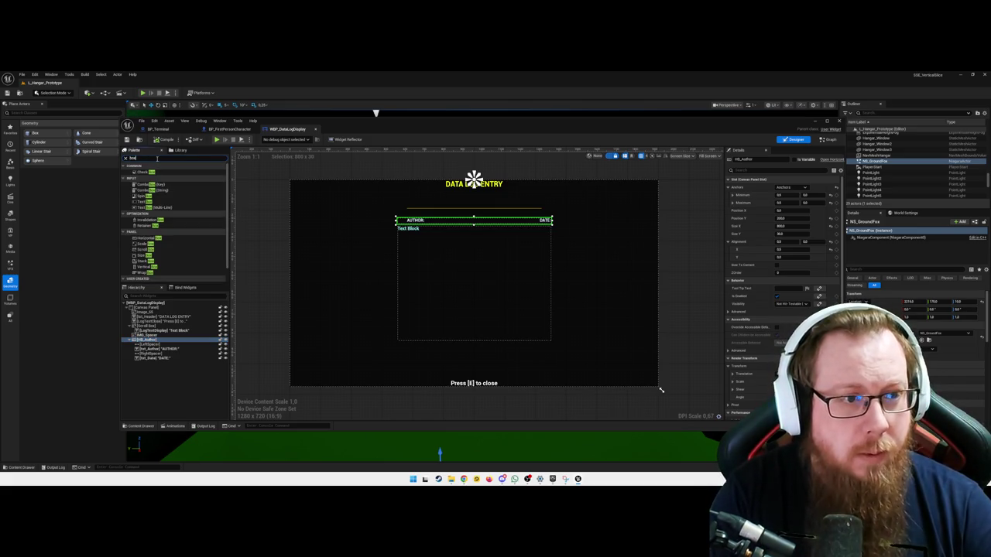
key("BackSpace")
key("BackSpace")
key("BackSpace")
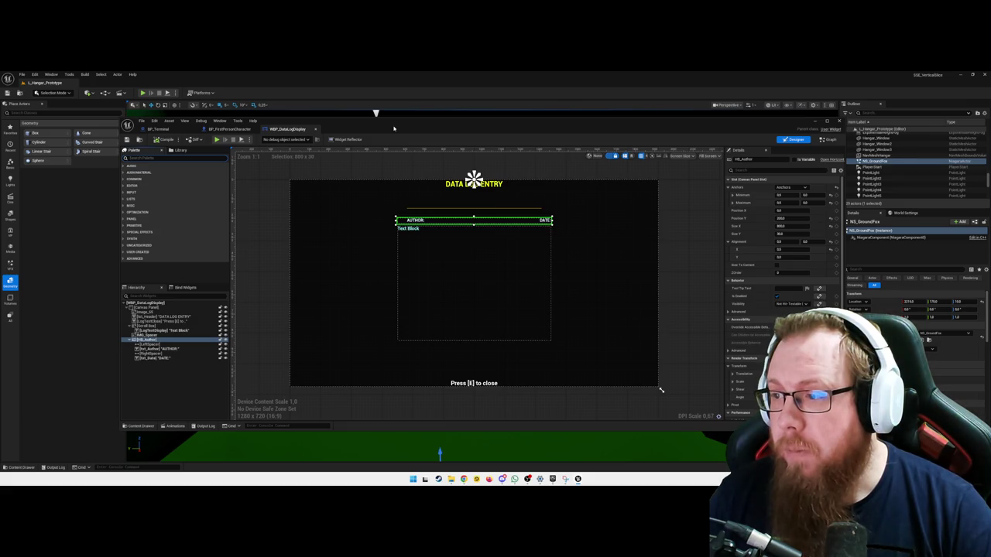
Move Txt_Date ahead of RightSpacer in the author row
left_click(486, 224)
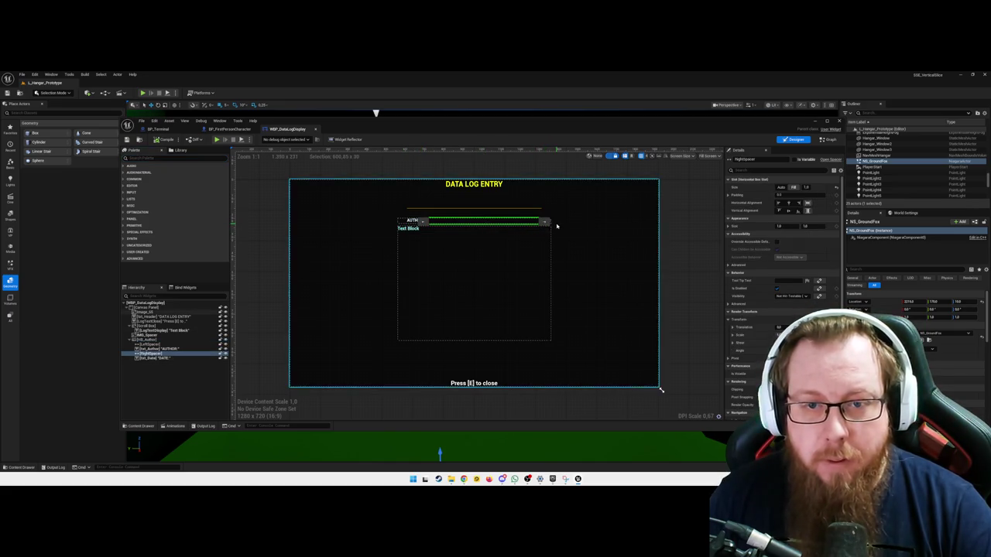
left_click_drag(168, 361, 167, 353)
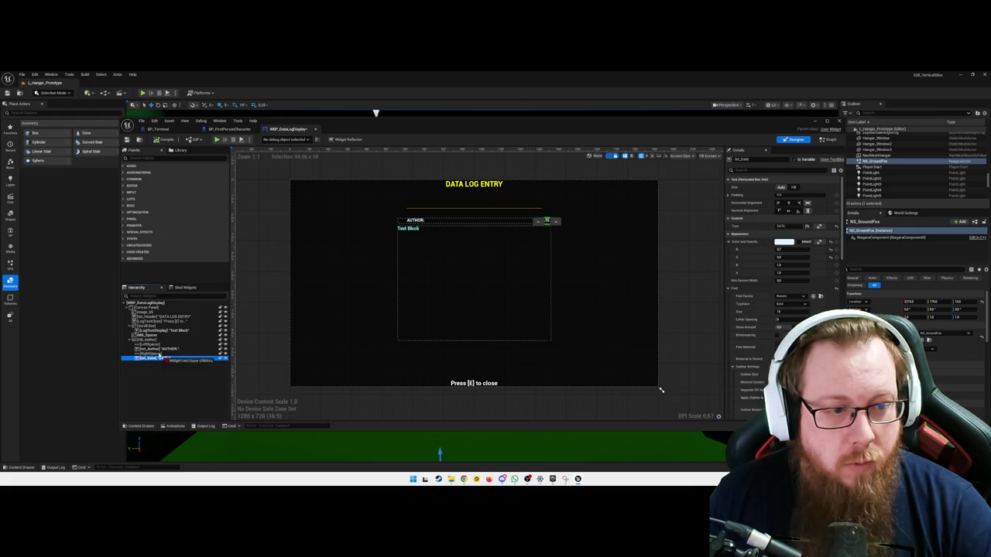
left_click(180, 383)
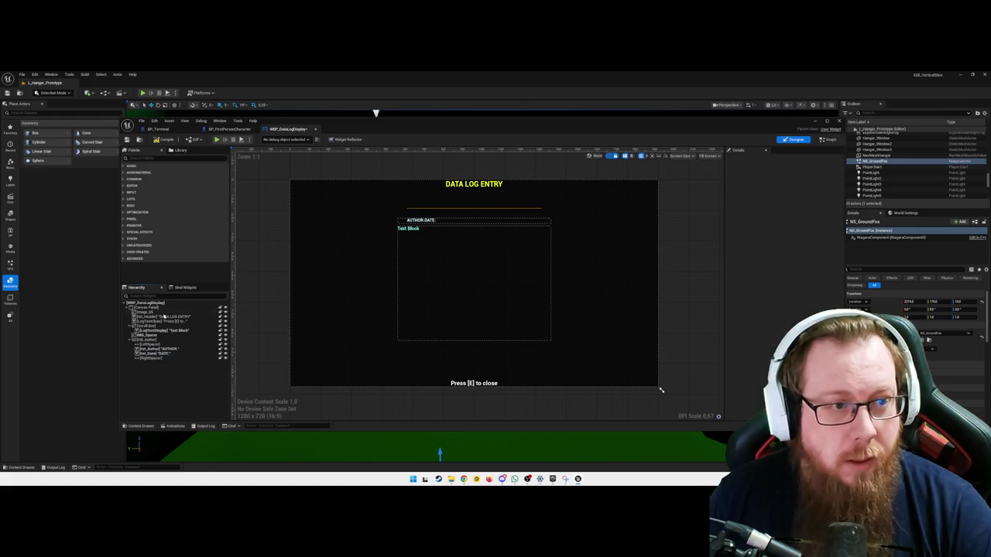
Add a new Spacer to the author row and set it to Fill
left_click(173, 158)
type("spacer")
mouse_move(143, 172)
left_mouse_down()
mouse_move(153, 348)
mouse_move(145, 365)
mouse_move(152, 354)
left_mouse_up()
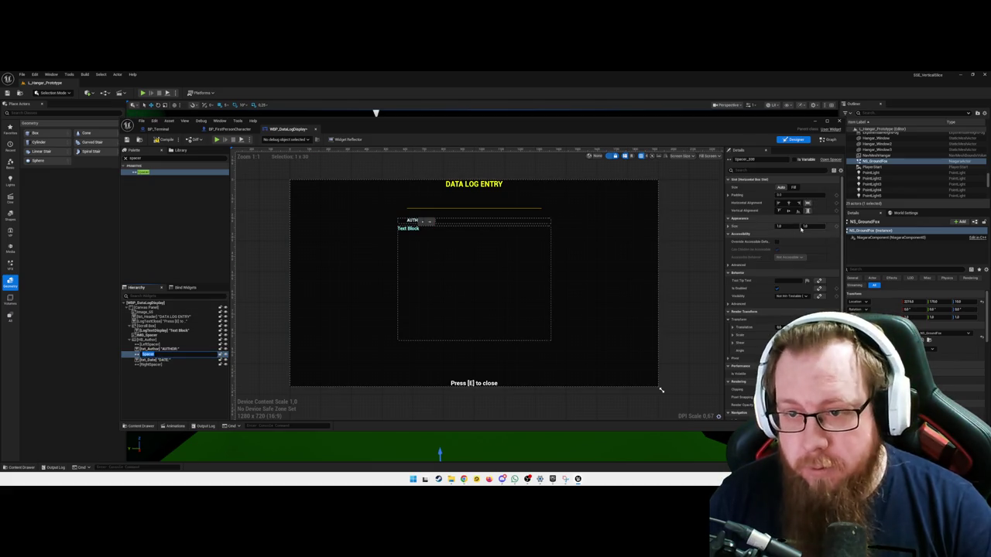
left_click(793, 188)
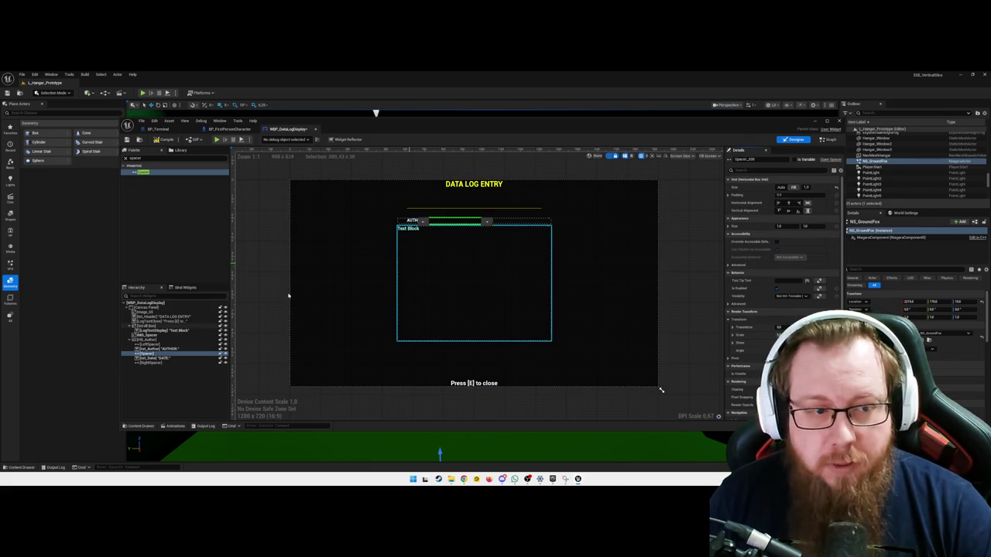
Set RightSpacer to Auto size, right-aligned, with padding 20
left_click(161, 364)
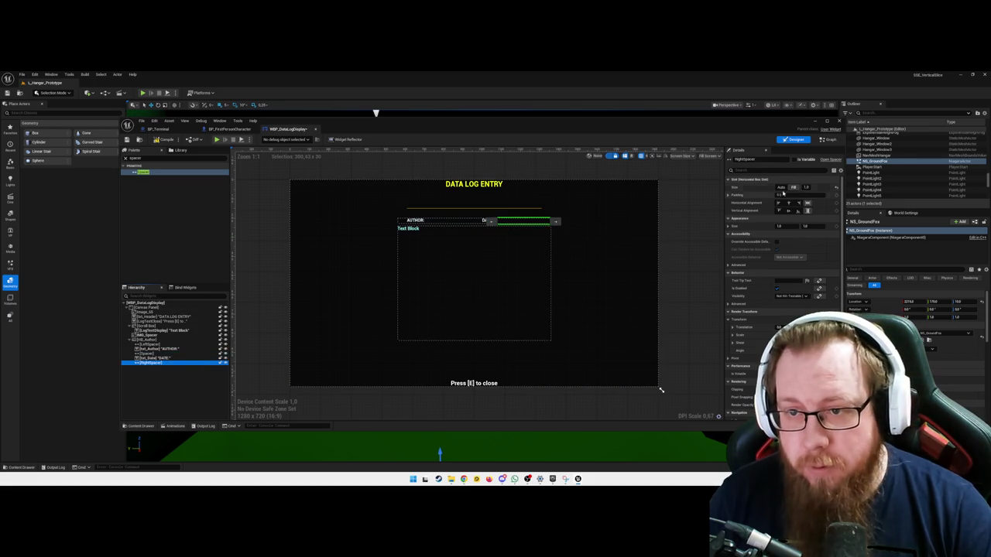
left_click(782, 187)
left_click(782, 195)
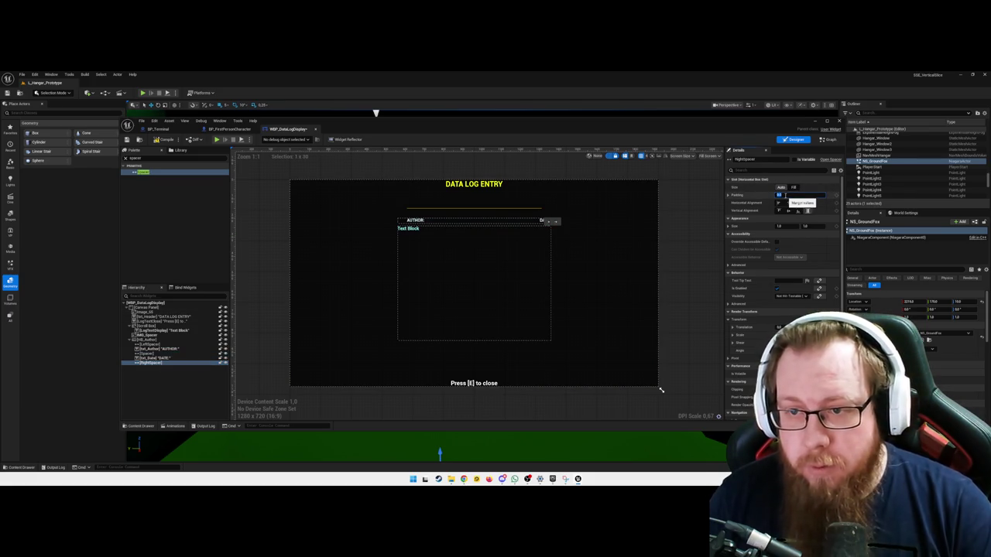
left_click(799, 203)
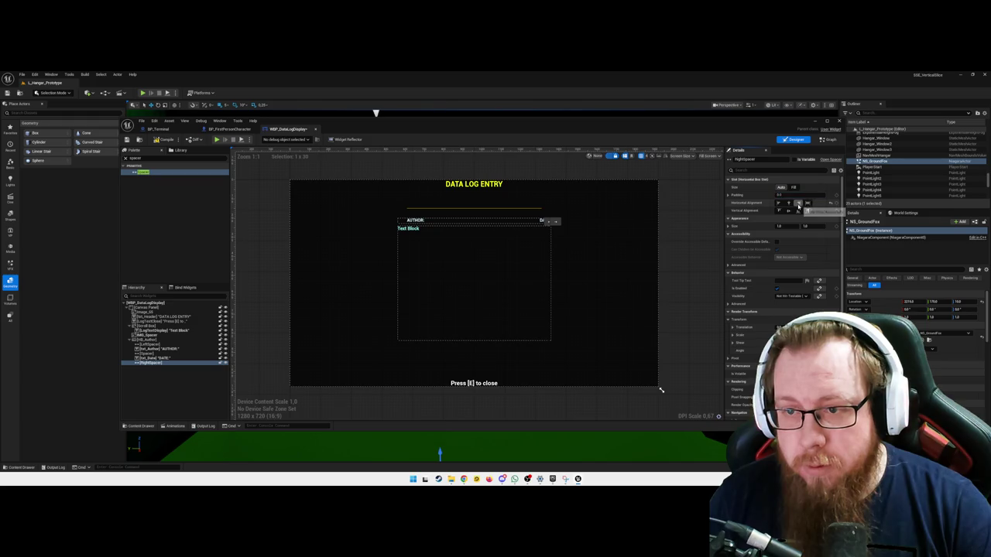
left_click(801, 196)
type("20")
key("Return")
Set LeftSpacer's size to 1 and check the row's widgets
left_click(162, 358)
left_click(172, 349)
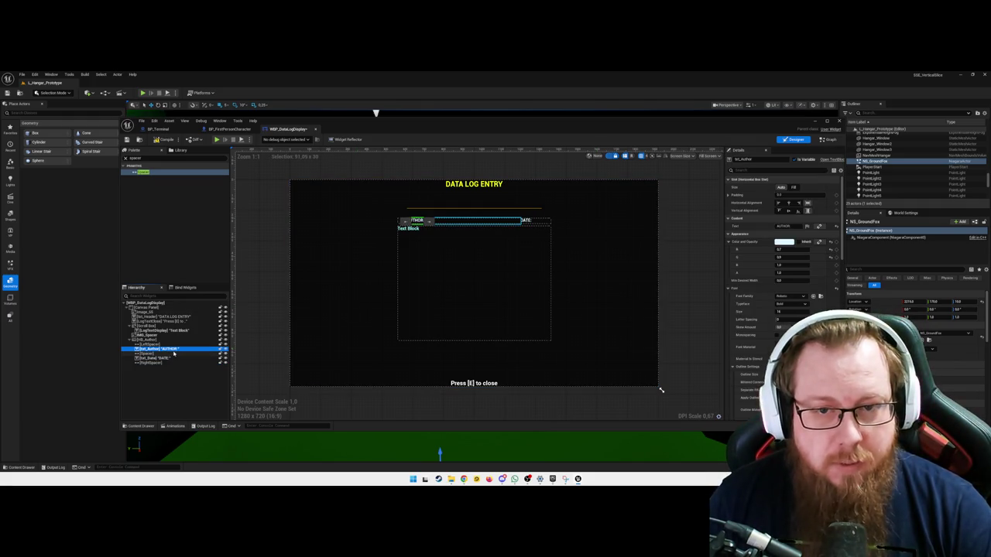
left_click(168, 362)
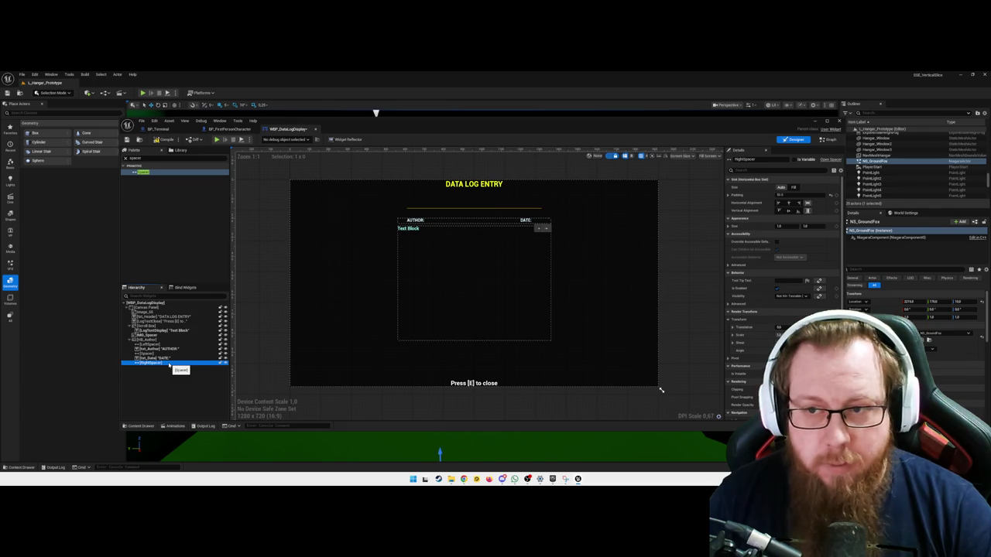
left_click(160, 344)
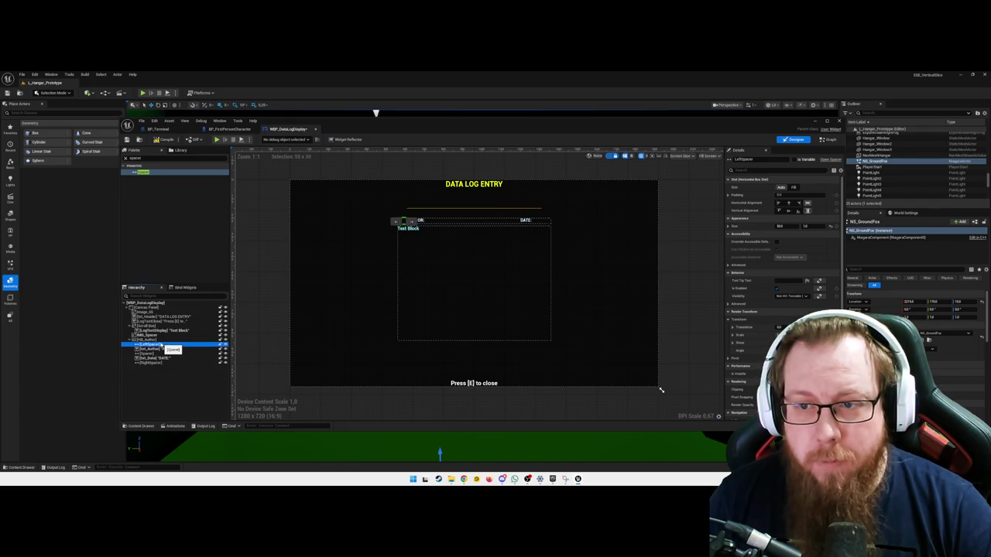
left_click(784, 226)
type("1")
key("Return")
left_click(798, 193)
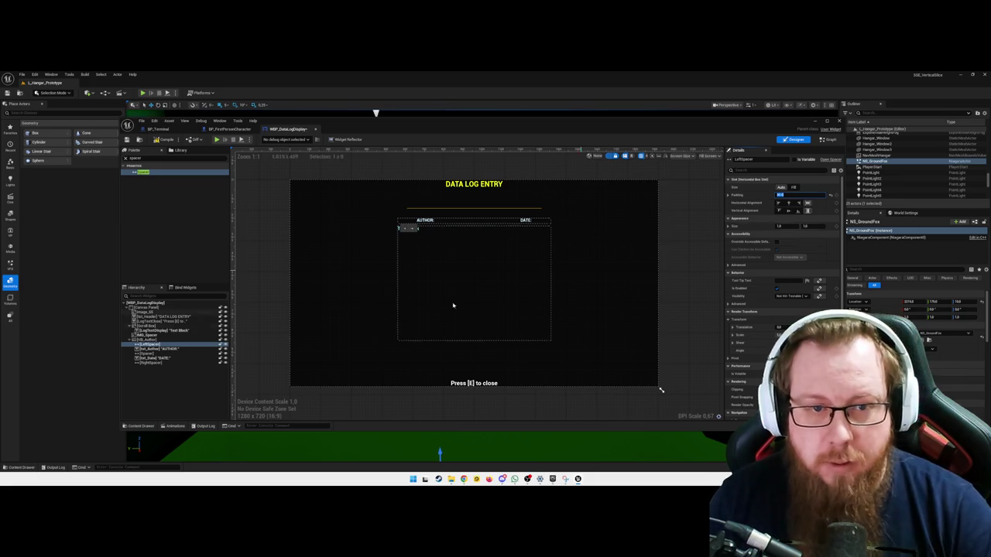
left_click(159, 349)
key("Down")
key("Down")
key("Down")
left_click(155, 370)
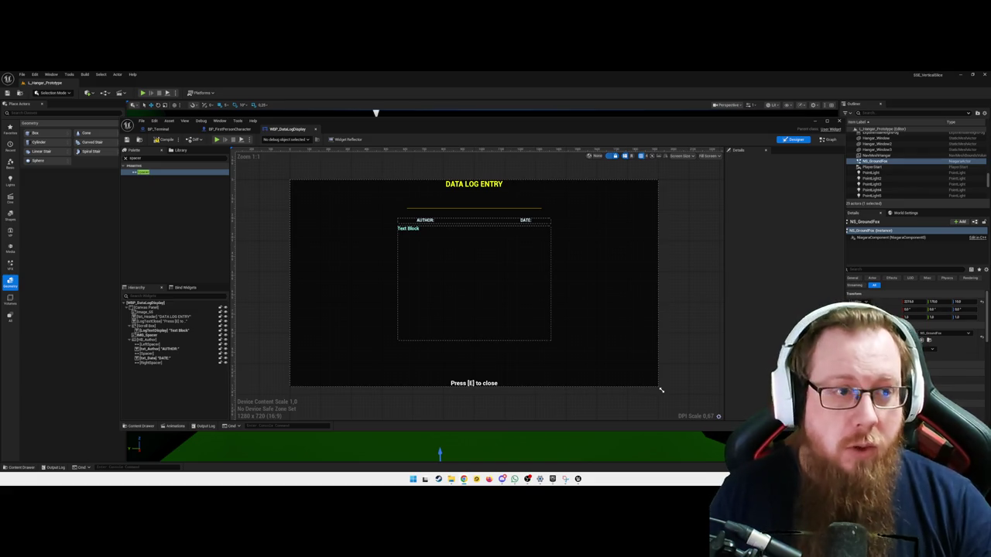
Compile the WBP_DataLogDisplay widget blueprint from the toolbar
left_click(165, 140)
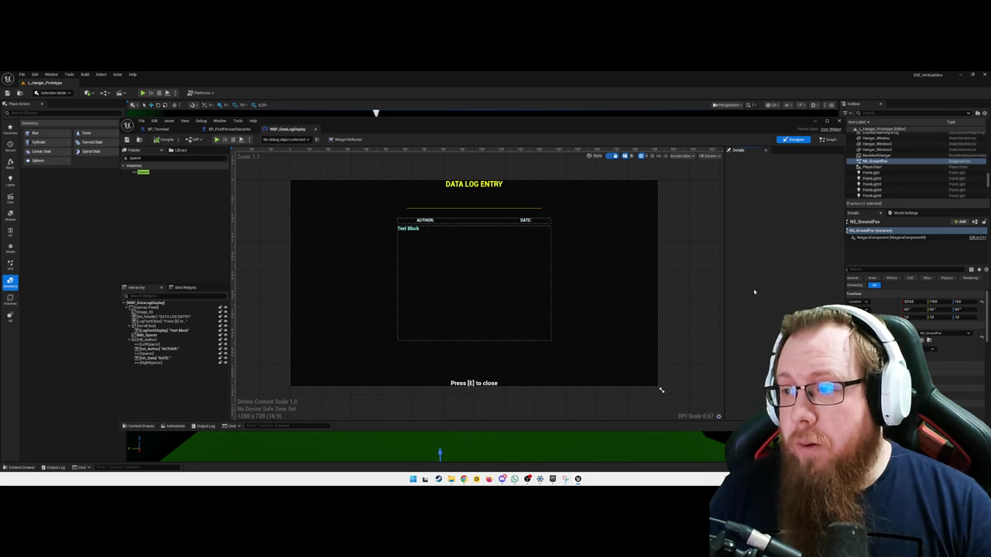
In the Graph view, add a Text variable named LogAuthor
left_click(829, 141)
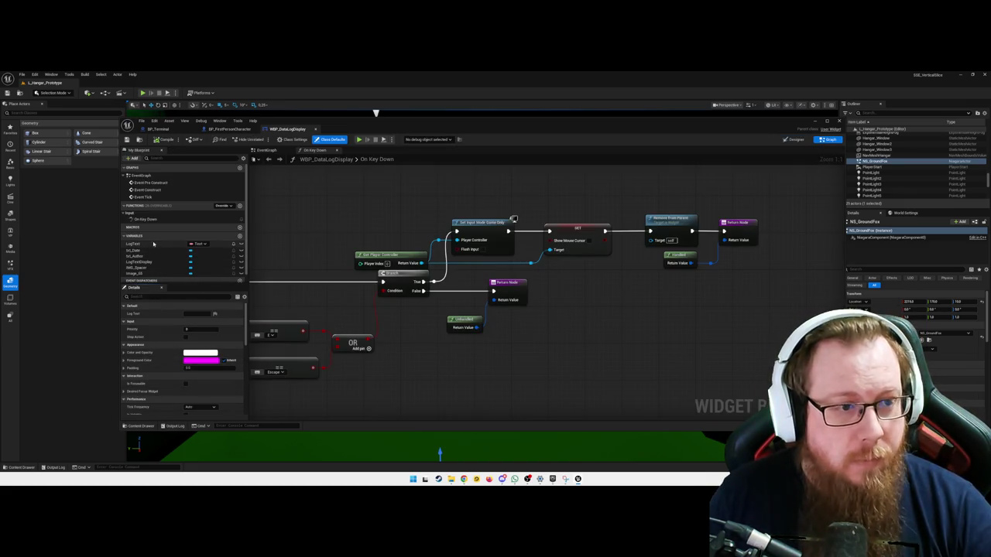
scroll(543, 355, "down", 3)
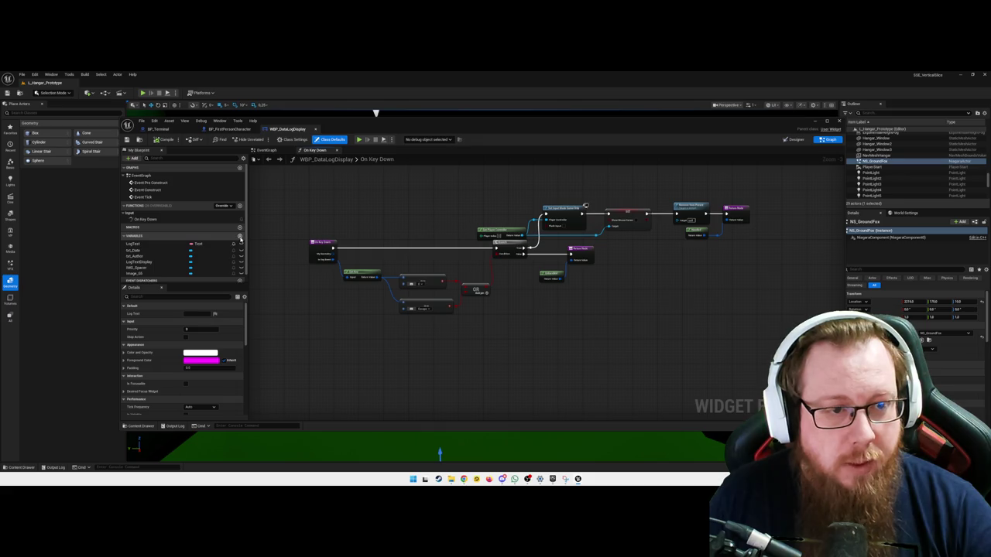
left_click(240, 236)
key("BackSpace")
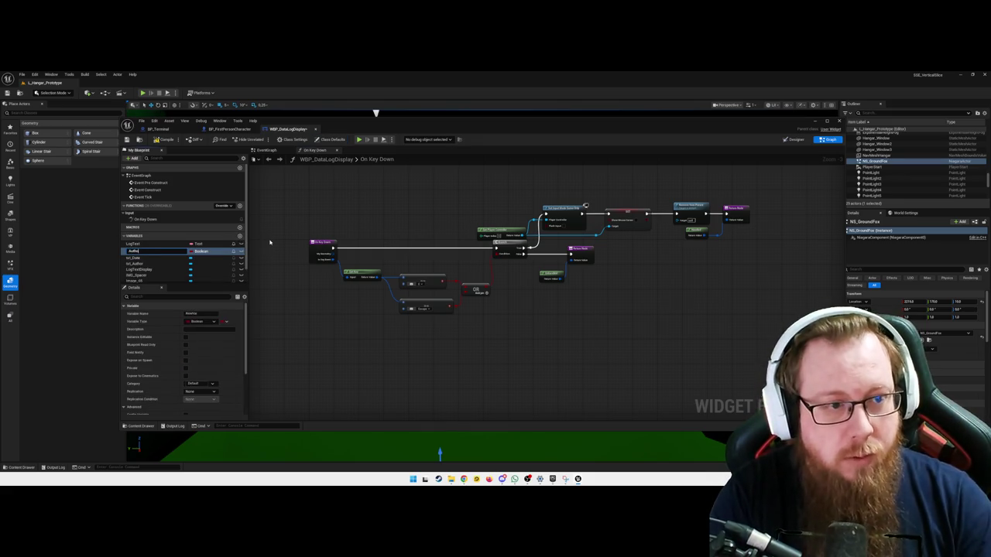
type("LogAuthor")
key("Return")
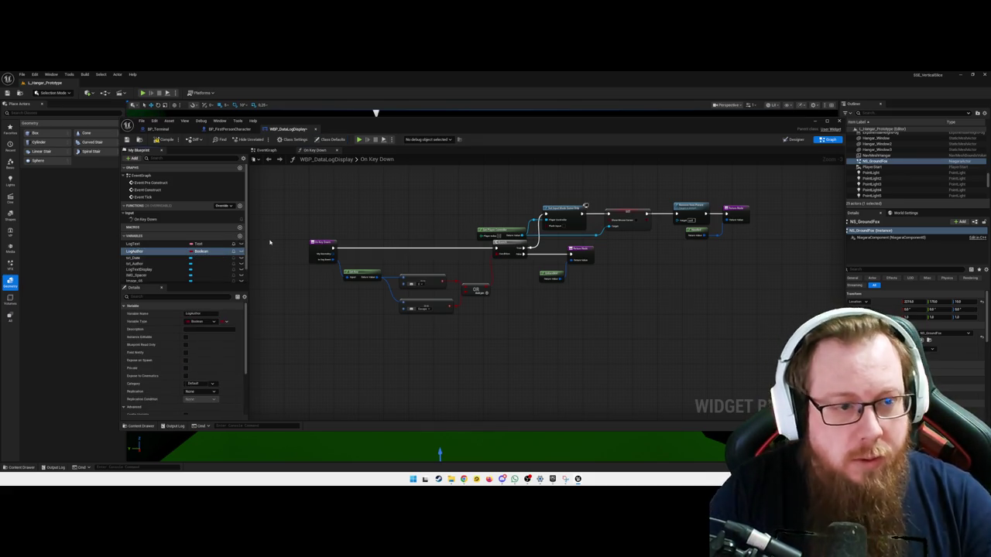
left_click(199, 251)
type("text")
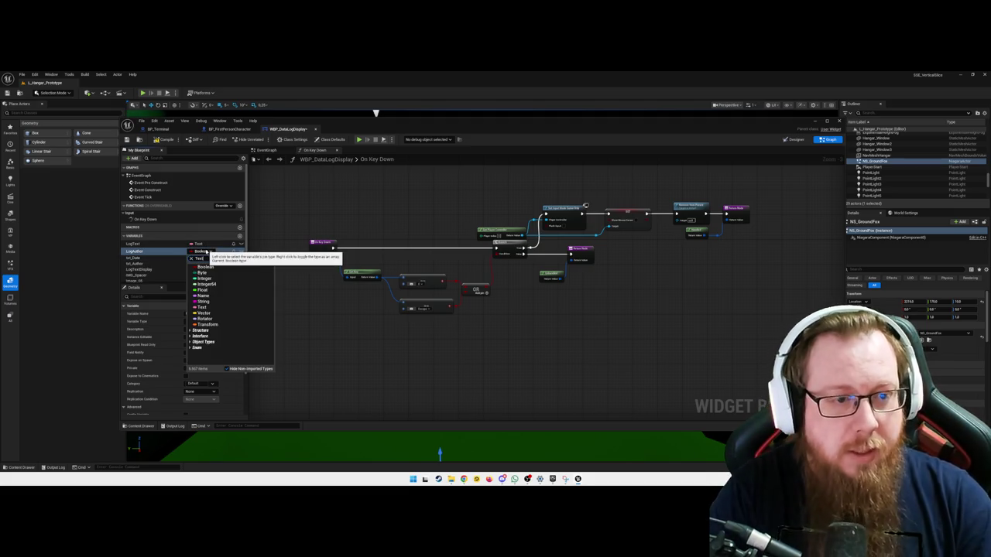
key("Return")
Add a second variable named LogDate, then return to the Designer
left_click(240, 236)
type("LogDate")
key("Return")
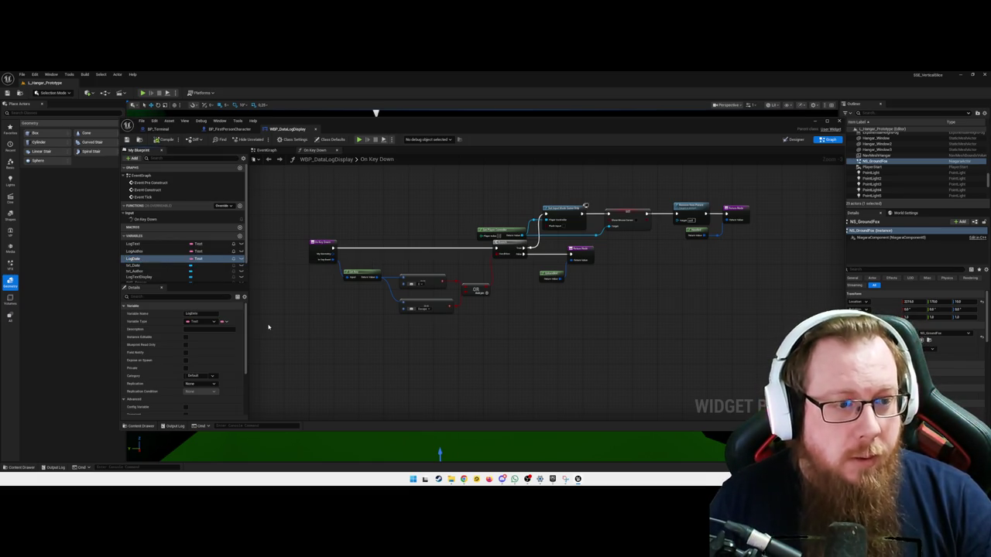
left_click(271, 151)
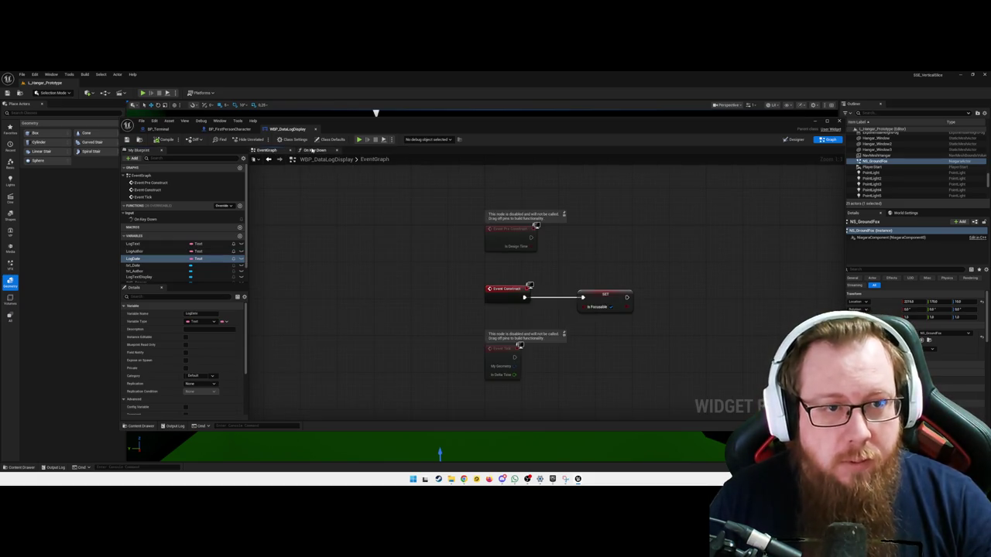
left_click(794, 140)
Bind Txt_Author's Text property to the LogAuthor variable
left_click(434, 226)
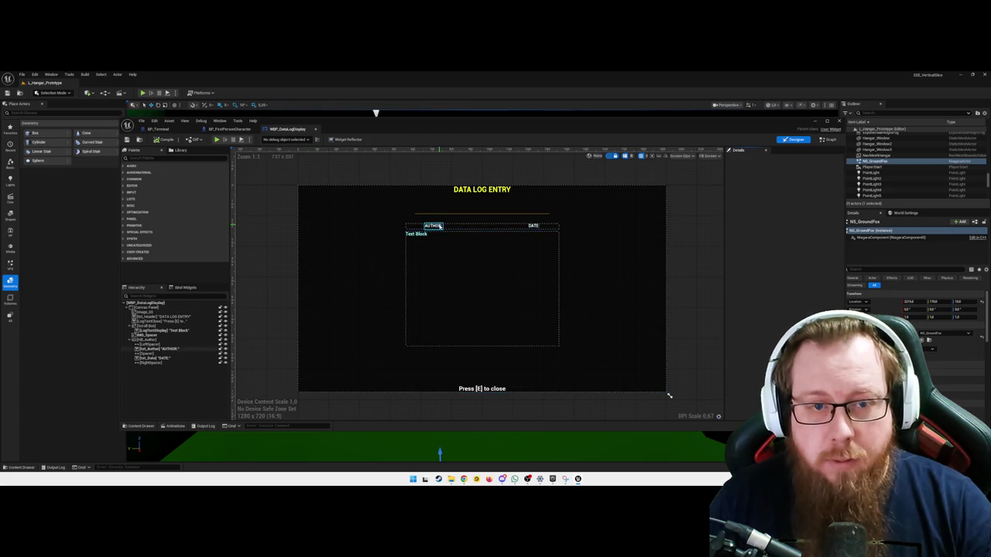
left_click(186, 350)
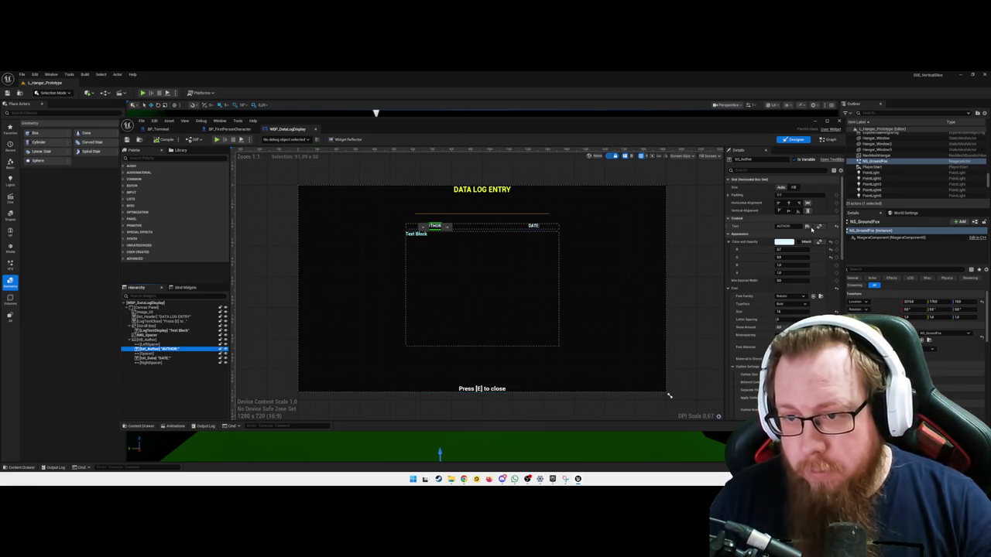
left_click(820, 226)
left_click(838, 261)
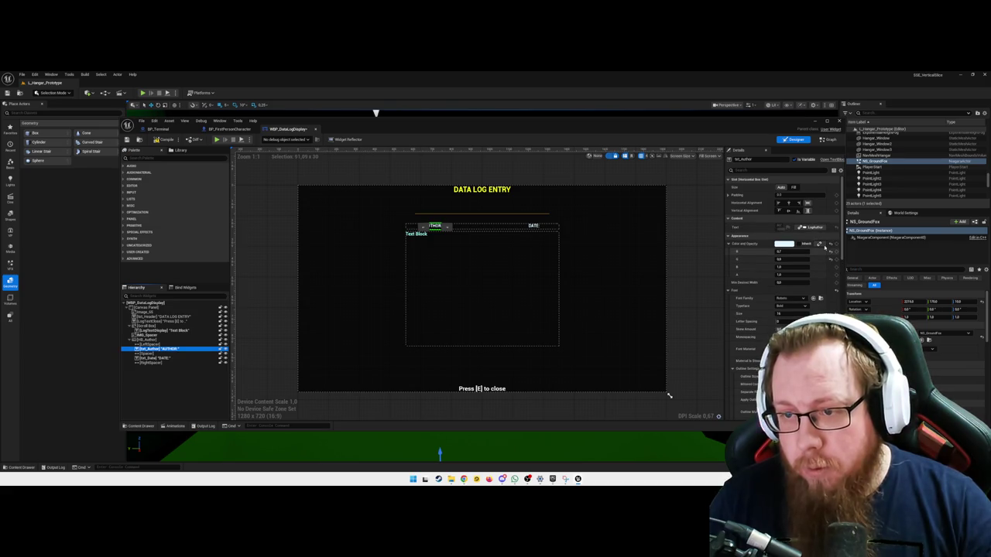
Bind Txt_Date's Text property to Log Date, then clear the selection
left_click(535, 225)
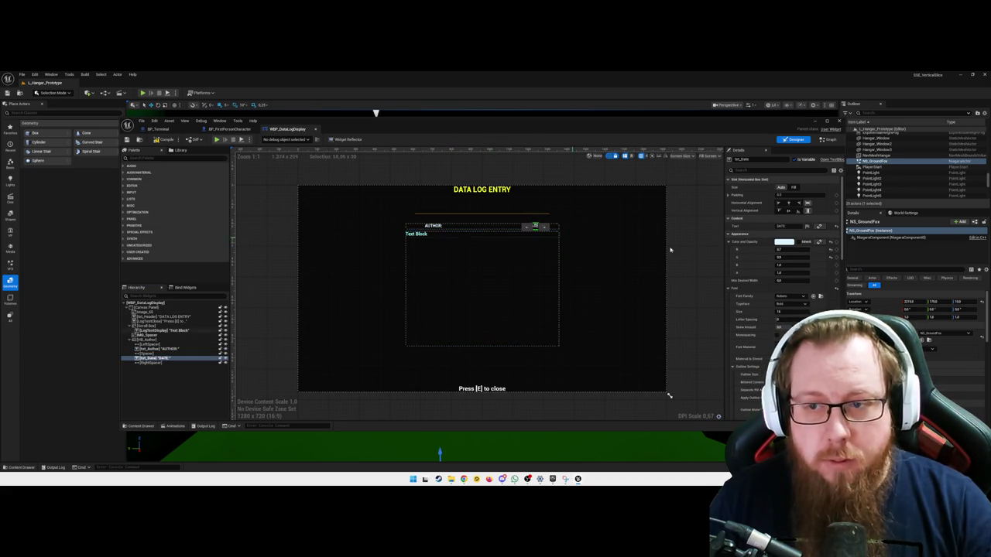
left_click(820, 226)
left_click(833, 267)
left_click(609, 276)
left_click(692, 280)
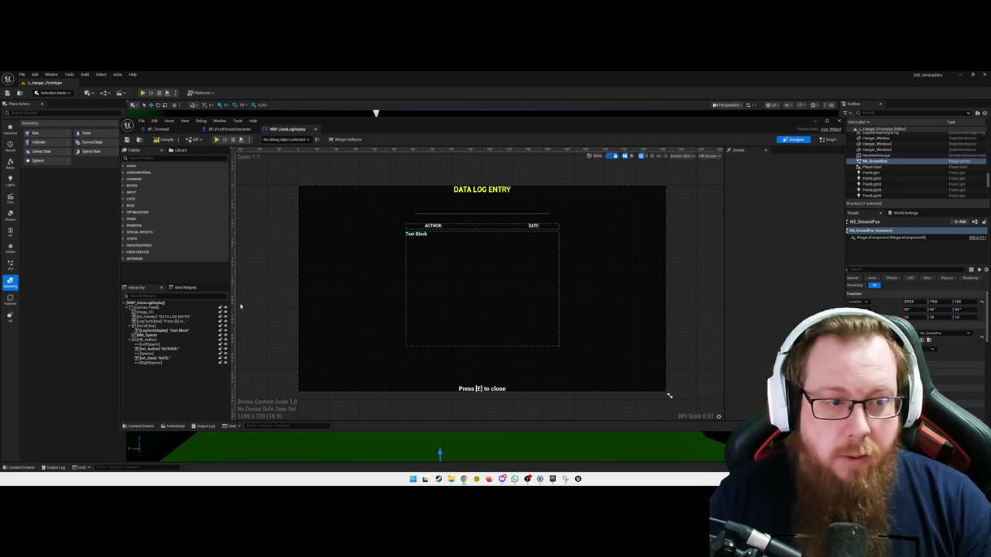
left_click(162, 350)
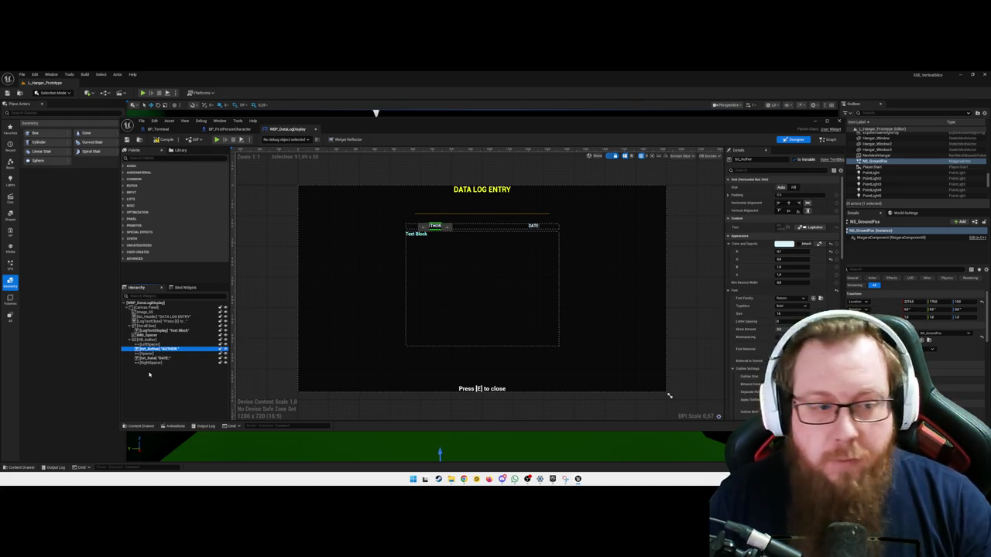
left_click(166, 358)
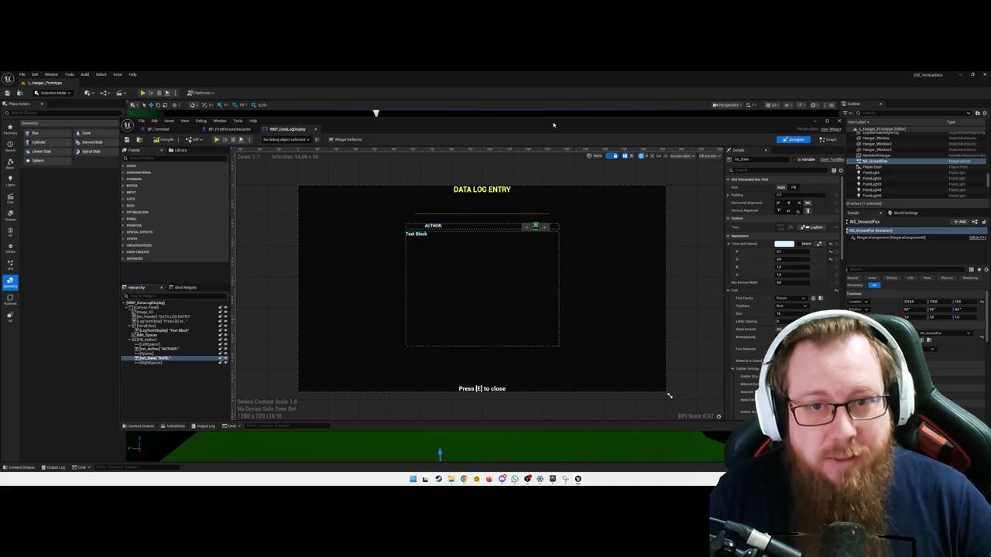
left_click(278, 249)
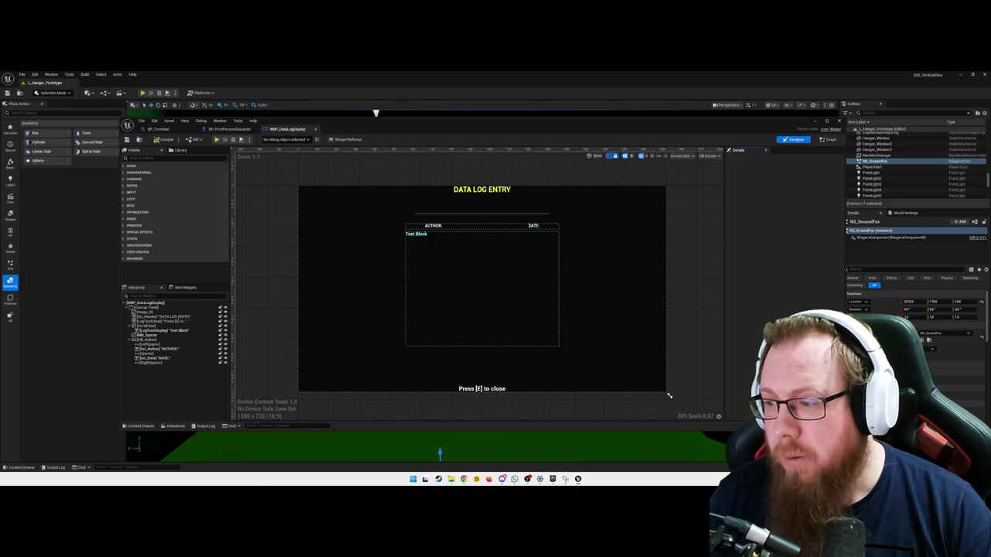
left_click(142, 426)
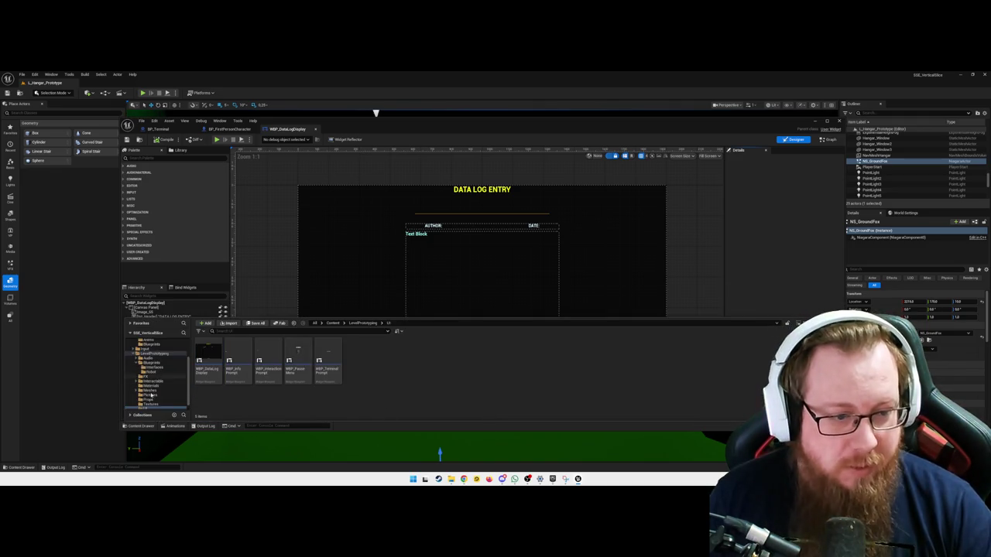
Create a new Material asset in the Materials folder and name it Scanlines_UI
left_click(153, 386)
right_click(439, 404)
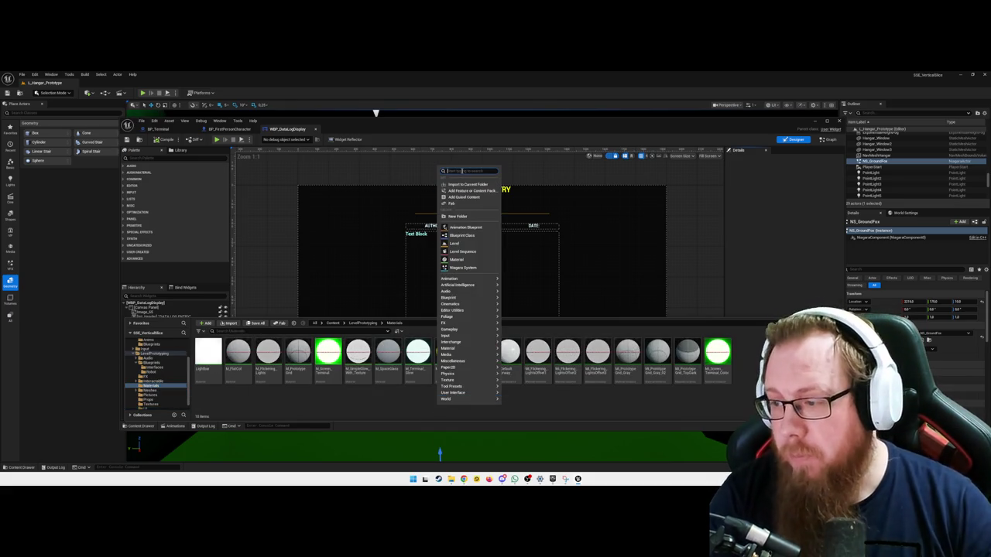
type("Material")
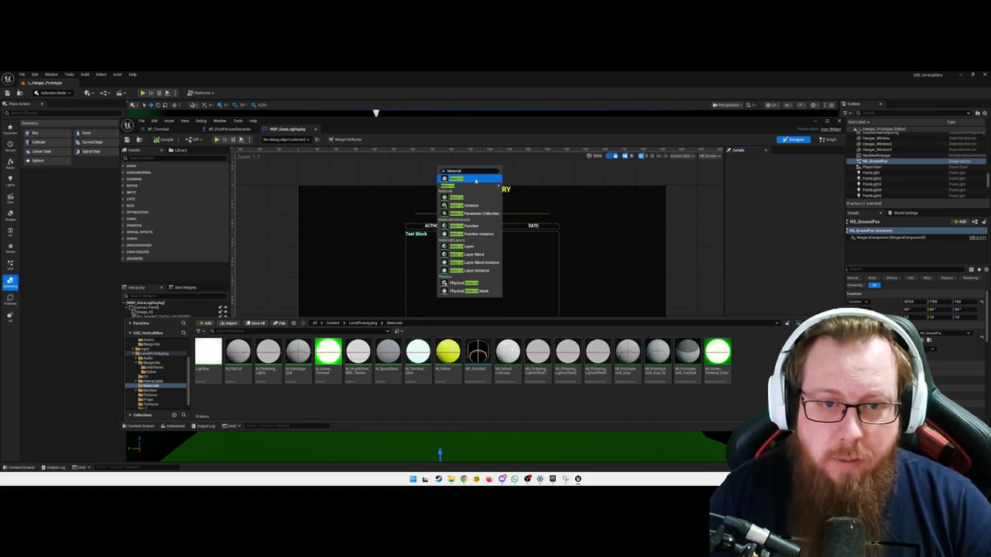
left_click(488, 178)
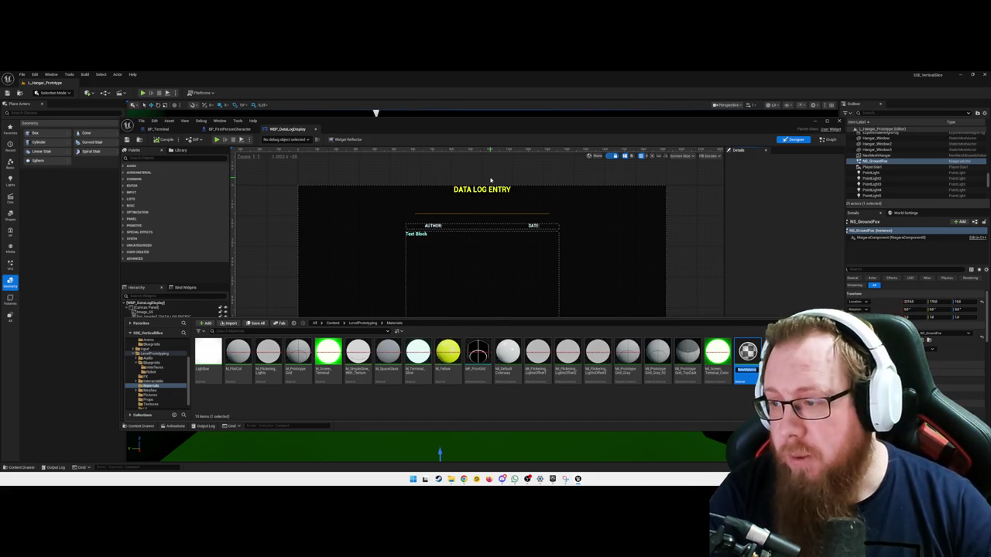
type("Scanlines_UI")
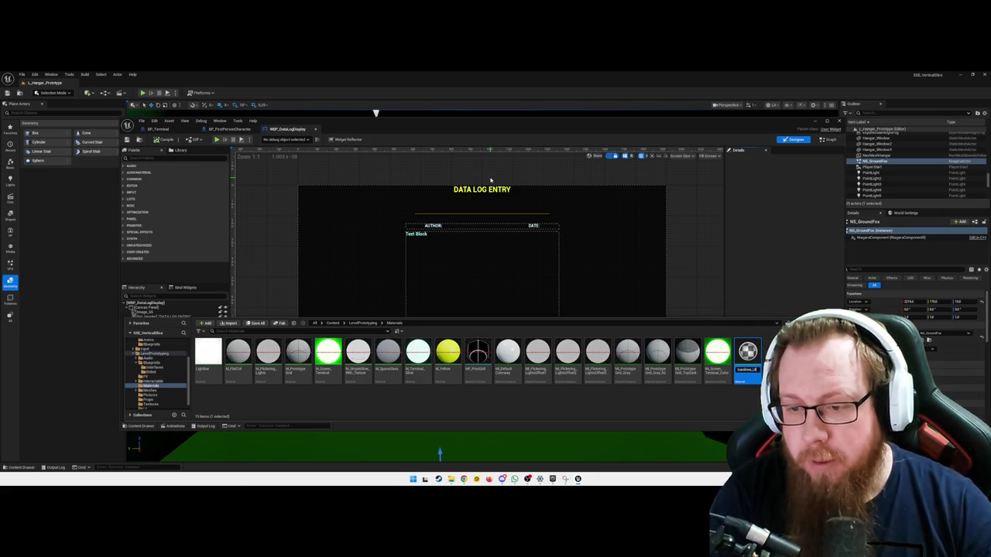
key("Return")
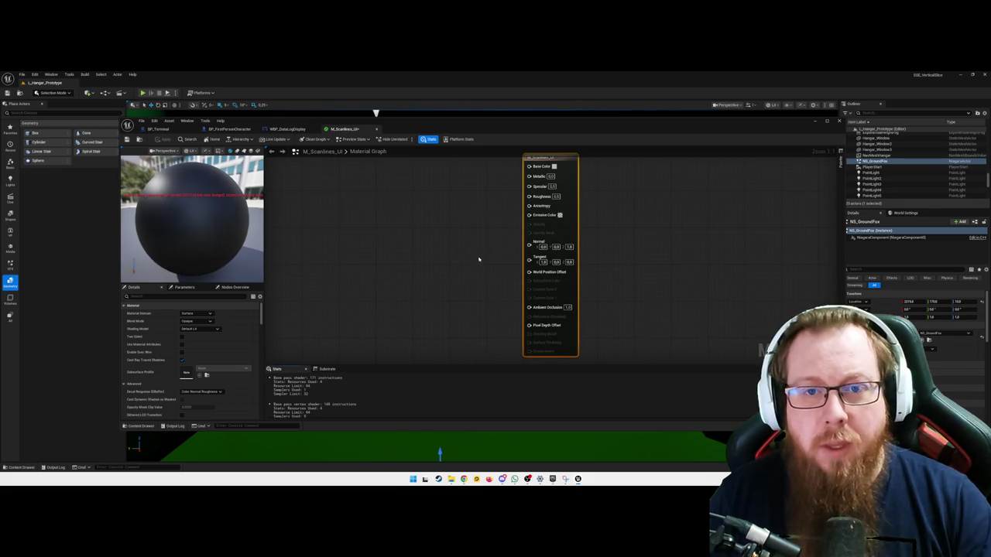
Set the material's domain to User Interface in the Details panel
scroll(465, 260, "down", 1)
left_click_drag(535, 279, 562, 256)
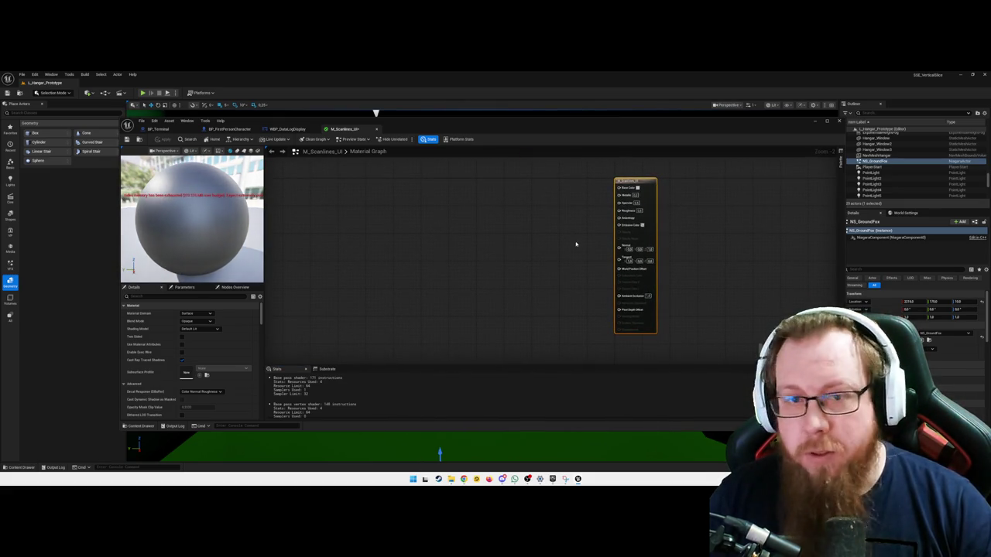
left_click(200, 314)
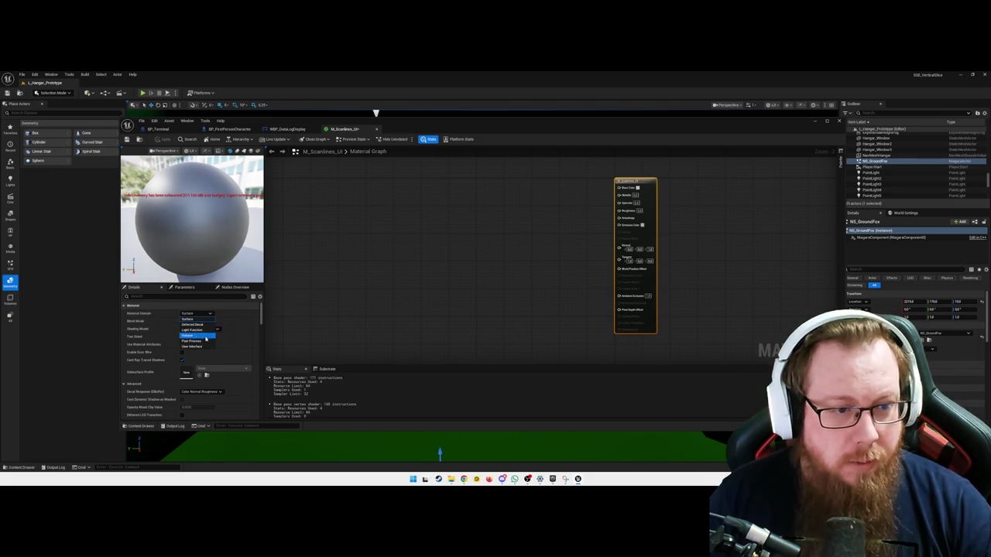
left_click(199, 346)
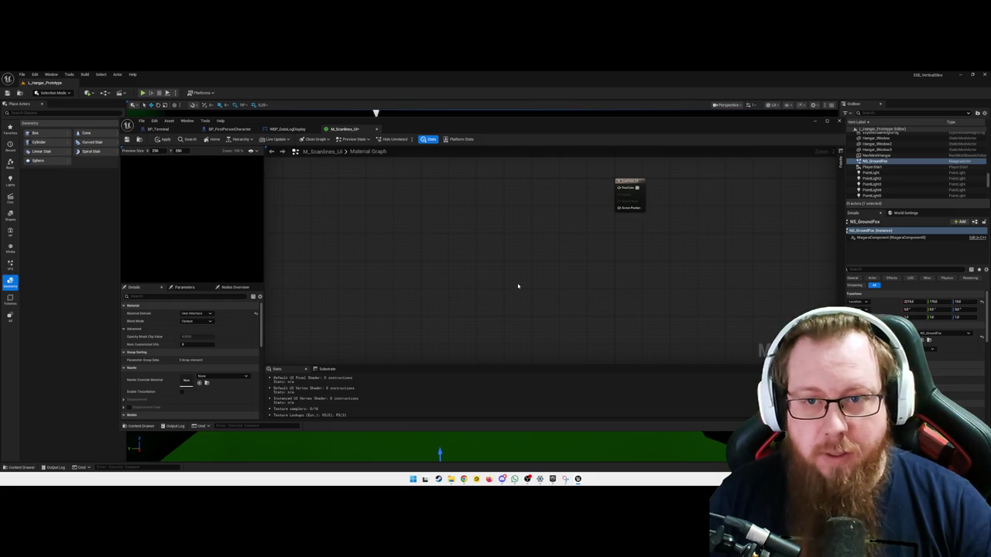
scroll(480, 307, "up", 2)
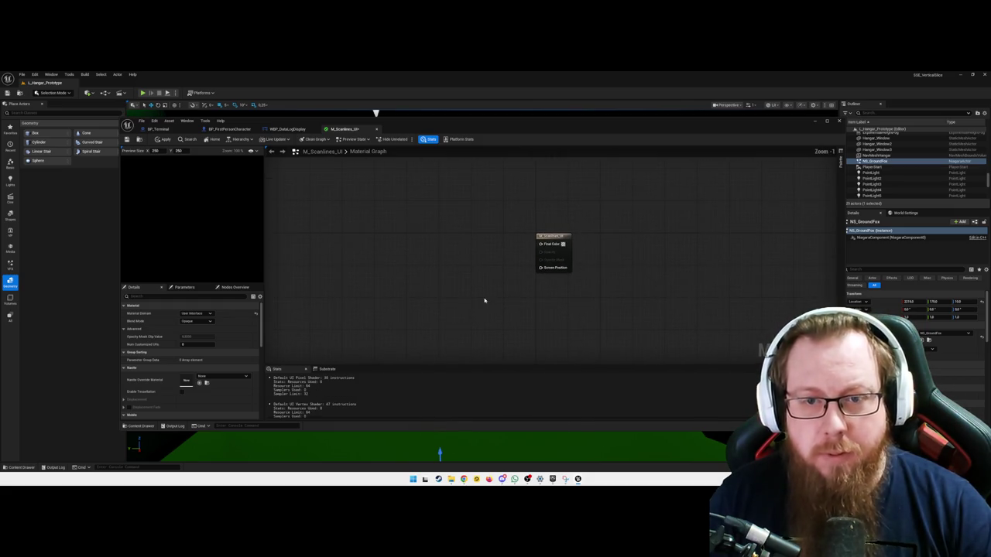
Add a Multiply node via the 'mult' search and place it beside the material output
right_click(482, 305)
key("Escape")
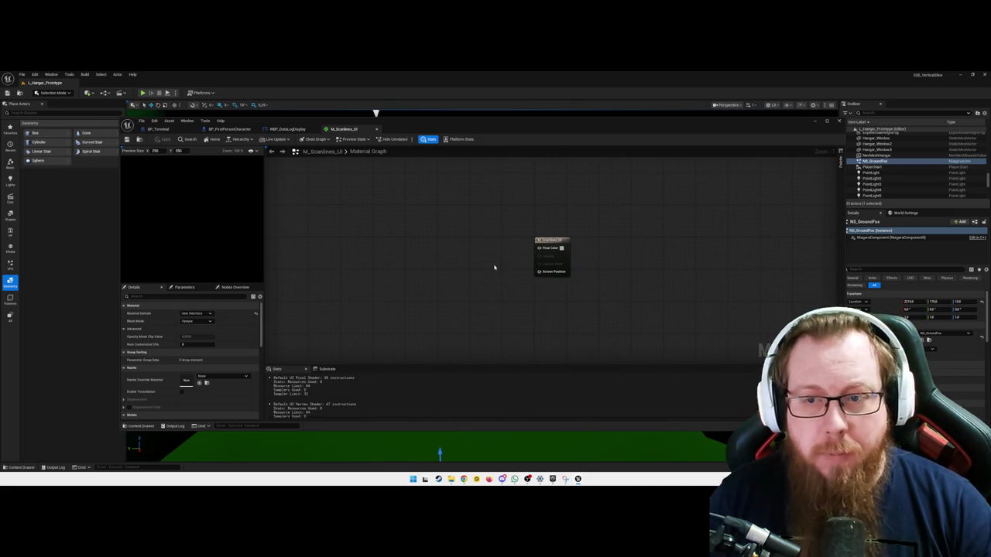
scroll(499, 263, "down", 1)
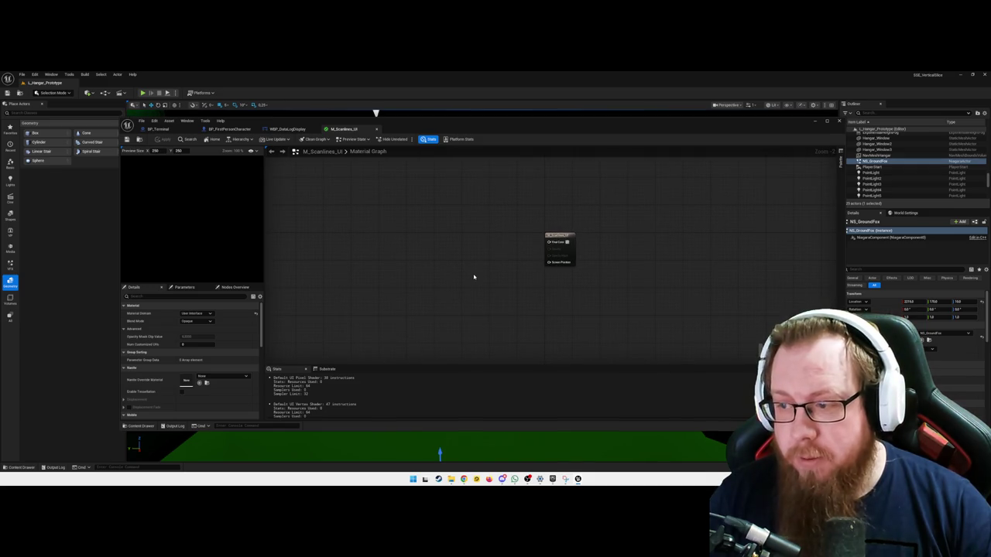
left_click_drag(460, 274, 452, 275)
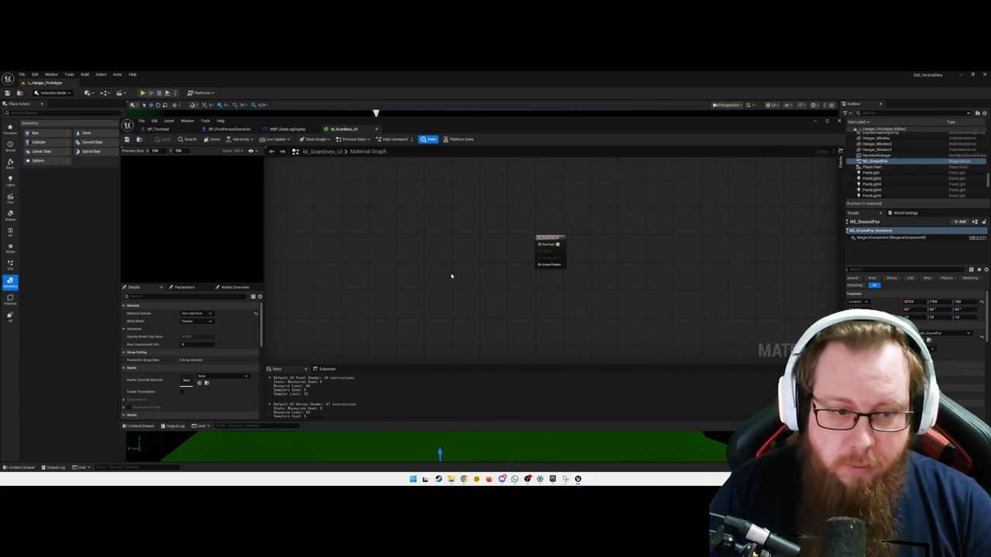
right_click(451, 276)
type("mult")
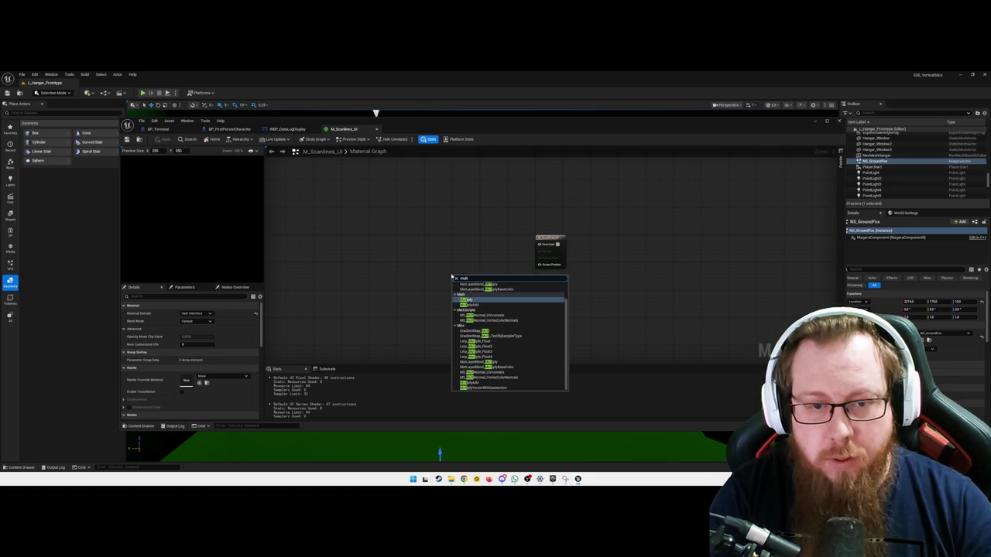
key("Return")
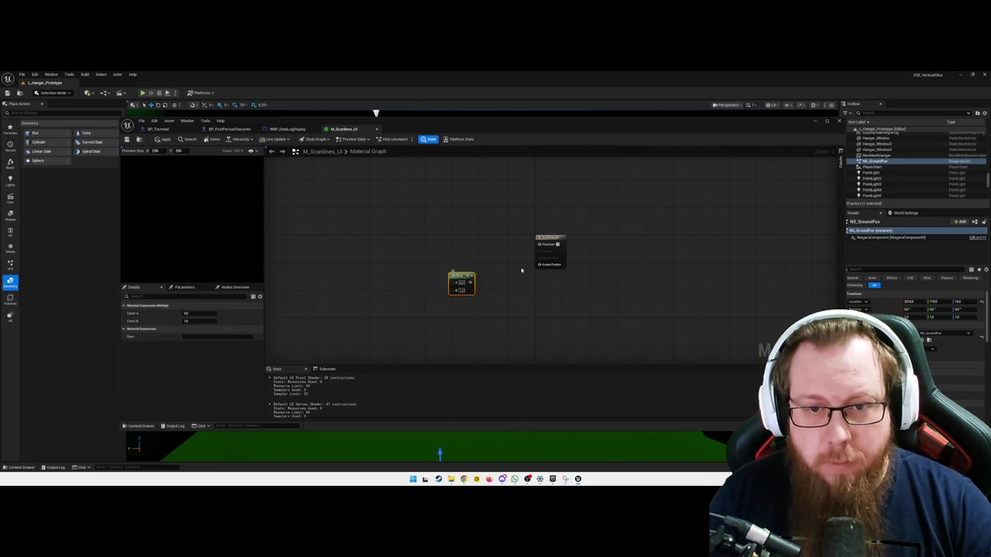
left_click_drag(464, 293, 490, 255)
left_click(482, 339)
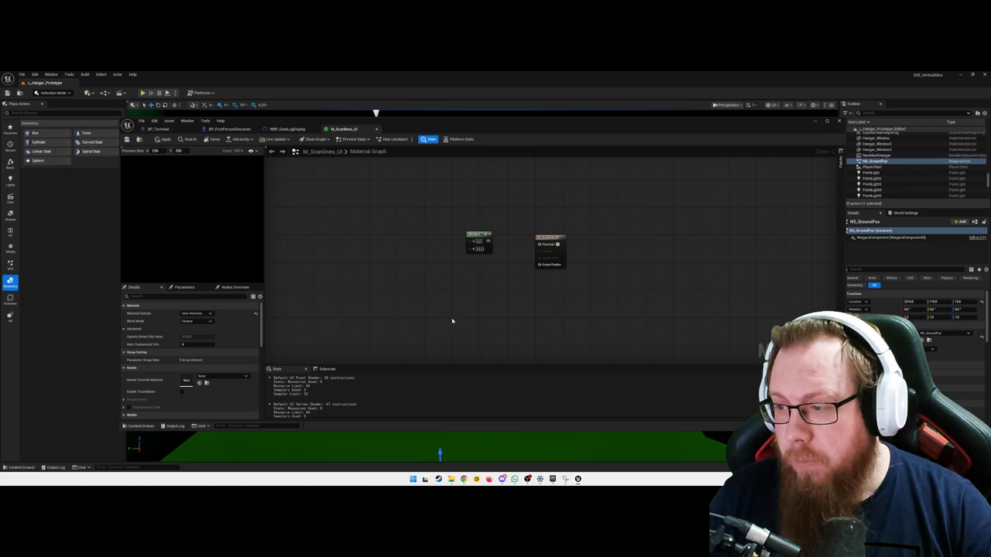
Add a TextureCoordinate node up-left of Multiply and wire its output into Multiply's A input
right_click(463, 308)
type("te")
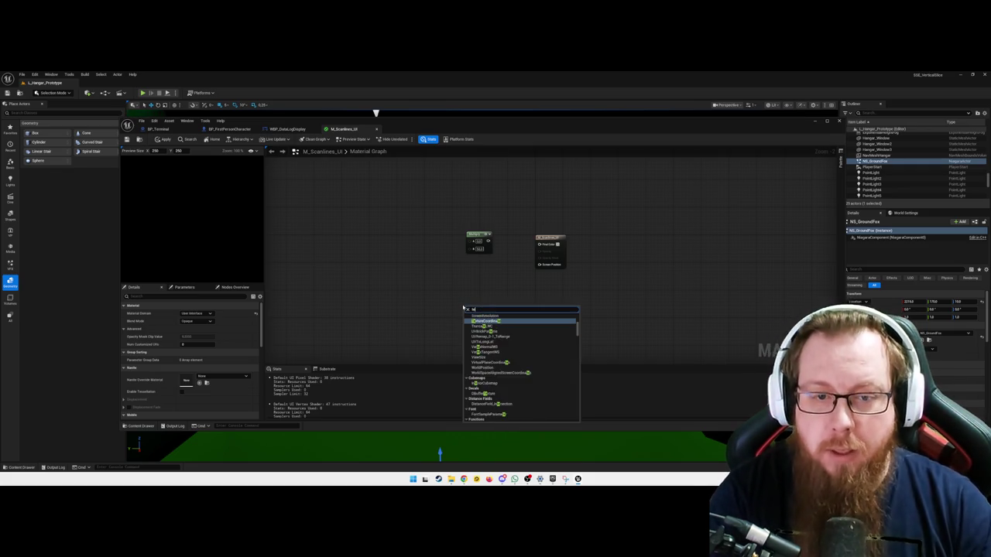
type("xture")
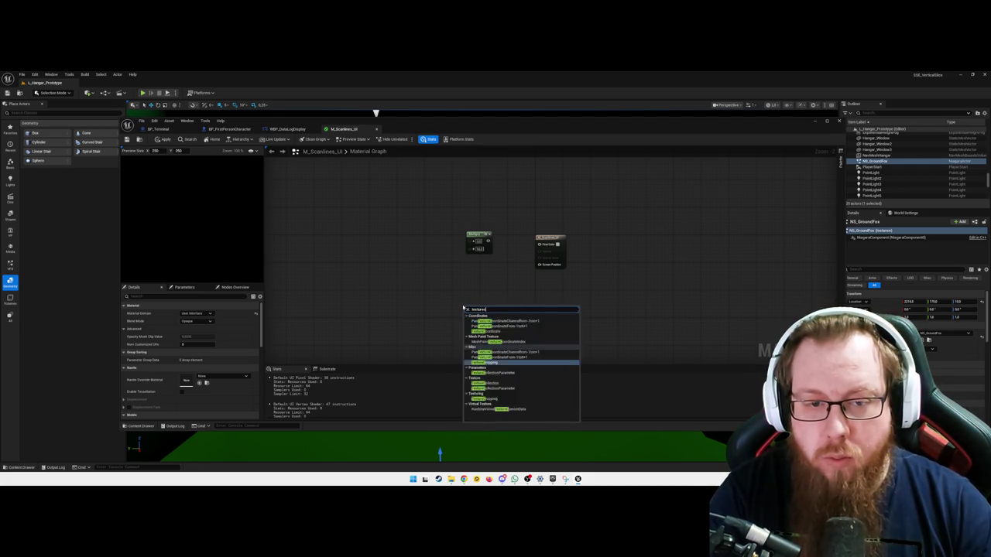
type("coorddinate")
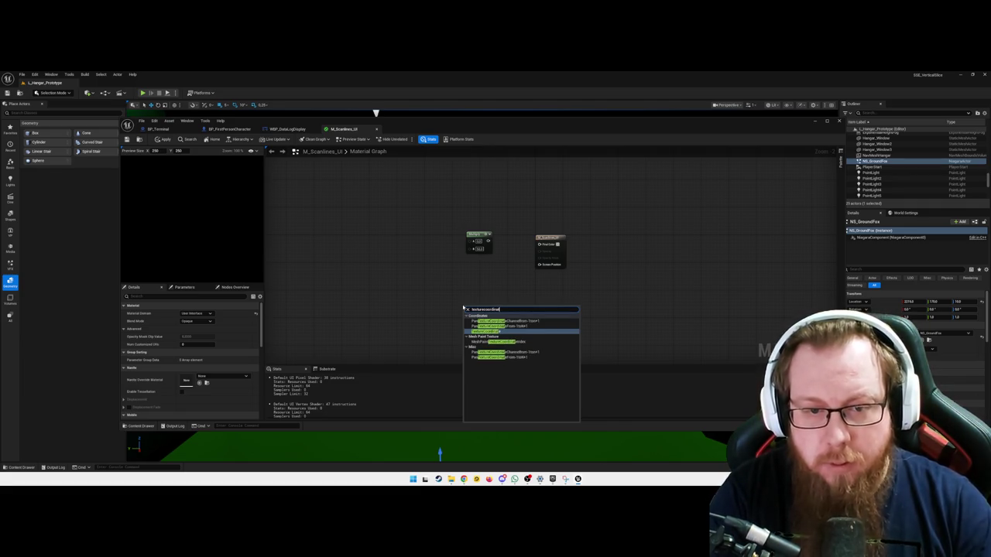
key("Return")
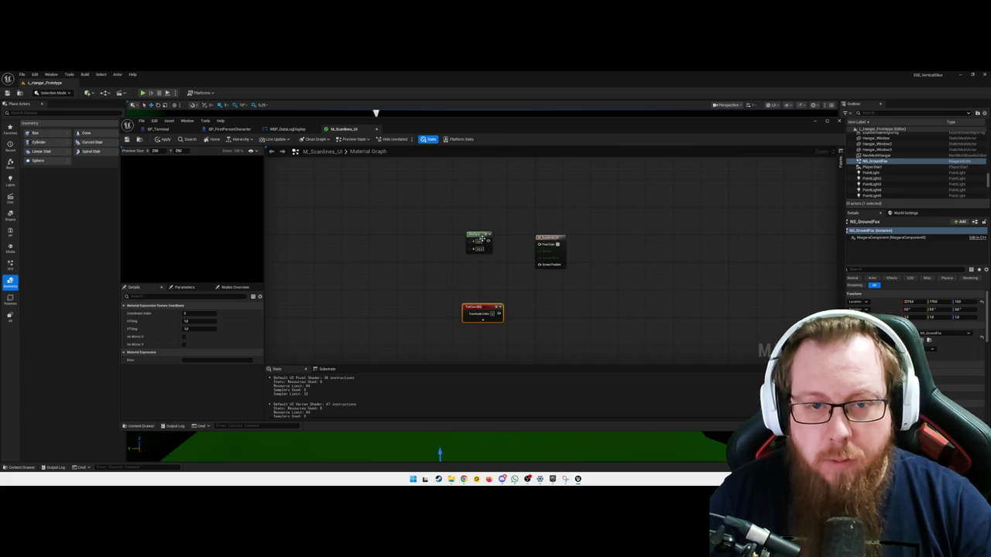
left_click_drag(482, 237, 499, 252)
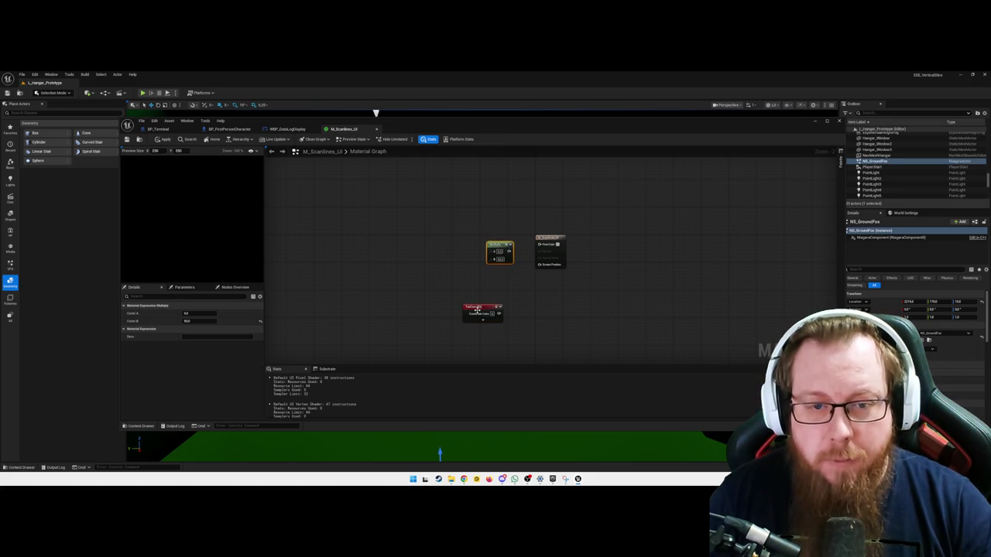
mouse_move(477, 309)
left_mouse_down()
mouse_move(429, 213)
mouse_move(481, 251)
mouse_move(496, 246)
mouse_move(480, 251)
left_mouse_up()
Delete the Refract node that a 'frac' search added by mistake
right_click(495, 329)
type("frac")
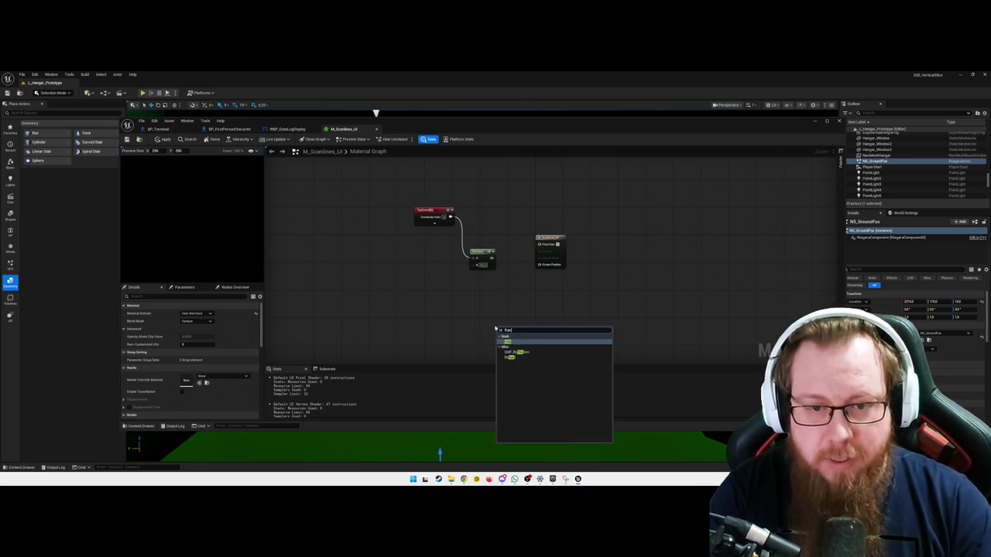
key("Return")
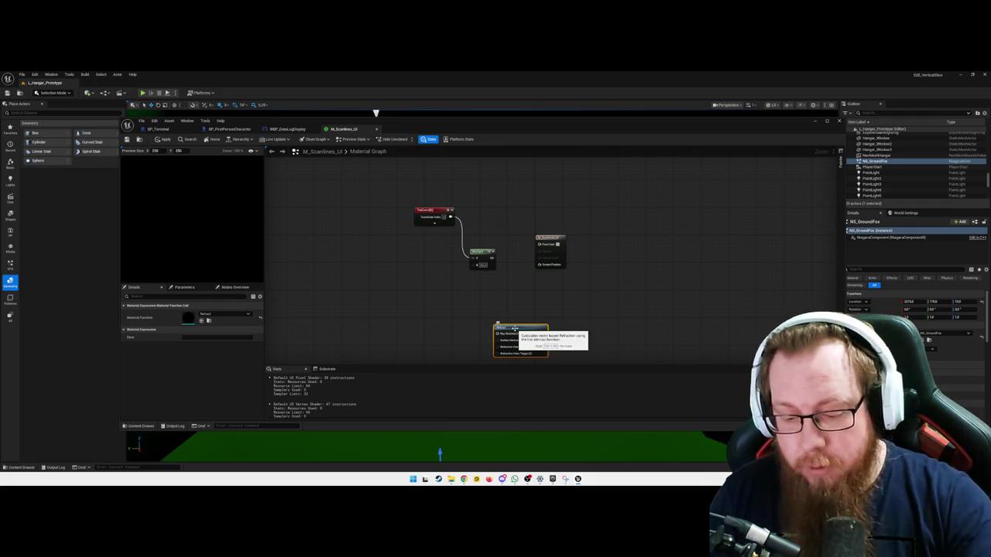
key("Delete")
Add a Frac node right of the chain and wire the Multiply output into it
right_click(433, 312)
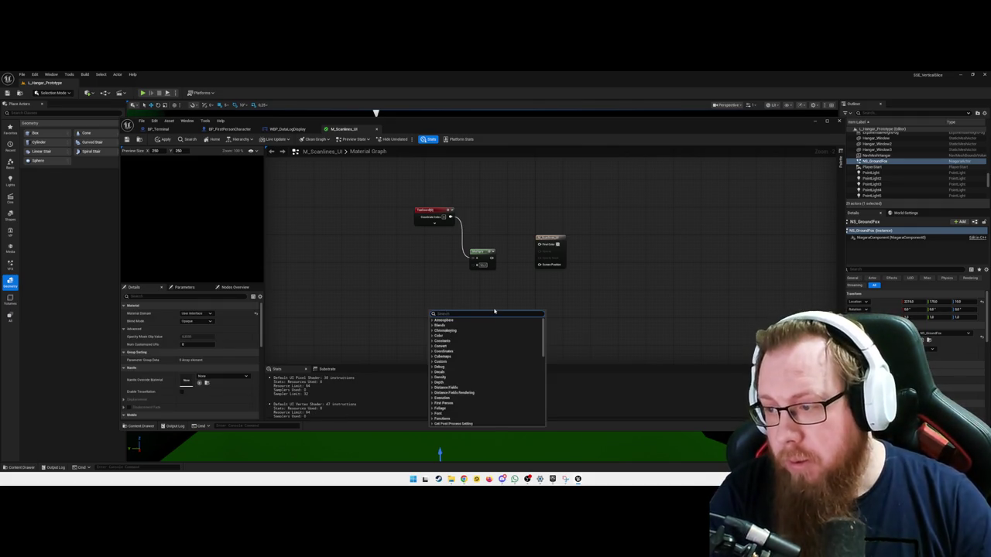
type("frac")
key("Return")
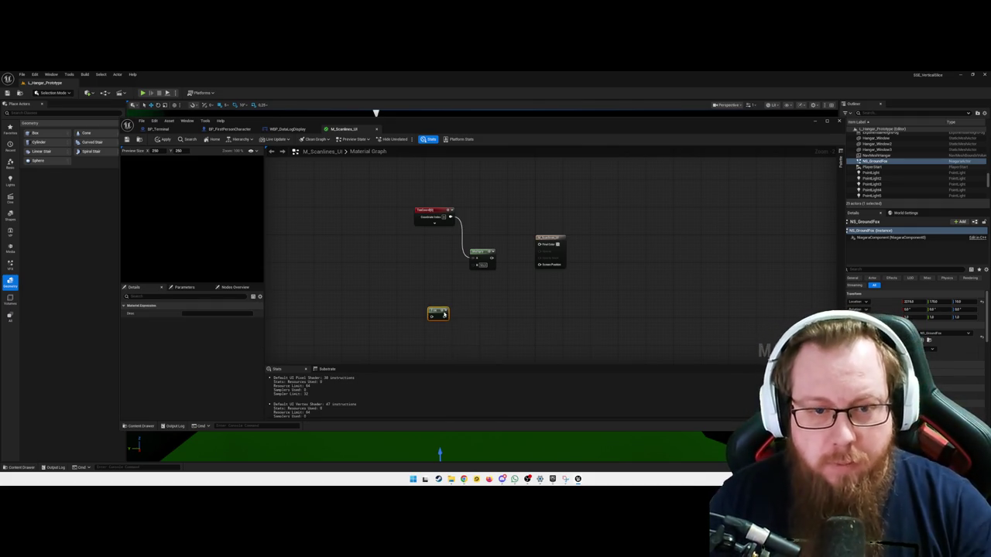
left_click_drag(443, 314, 523, 309)
mouse_move(490, 258)
left_mouse_down()
mouse_move(508, 310)
mouse_move(515, 257)
mouse_move(623, 229)
mouse_move(610, 243)
left_mouse_up()
left_click(553, 287)
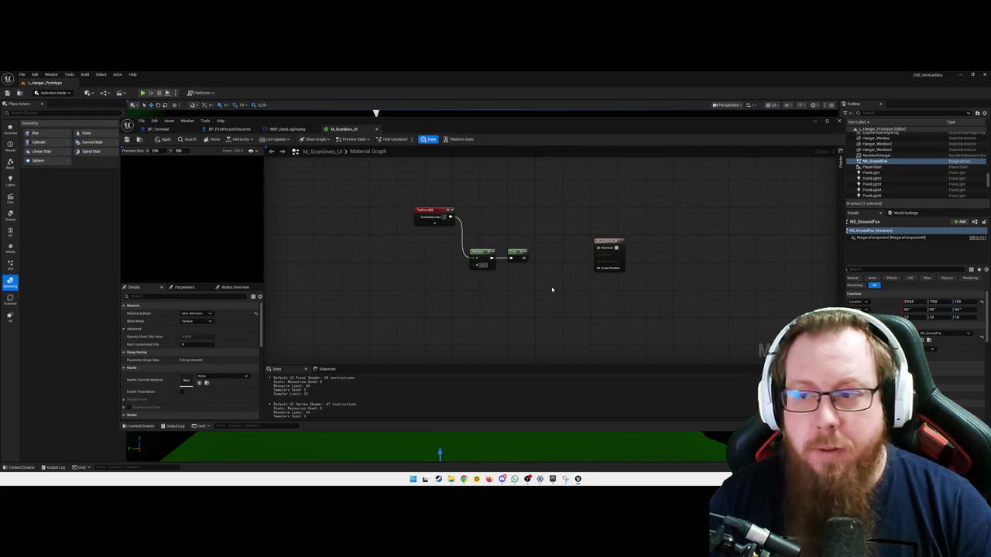
Add a OneMinus node at the end of the scanline chain
right_click(534, 335)
type("oneminus")
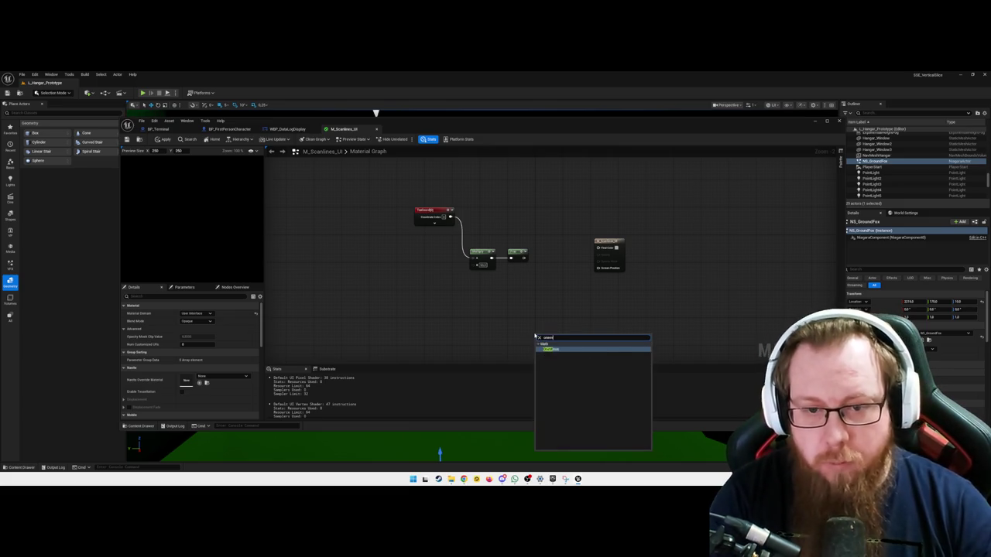
key("Return")
mouse_move(537, 338)
left_mouse_down()
mouse_move(546, 252)
mouse_move(545, 261)
left_mouse_up()
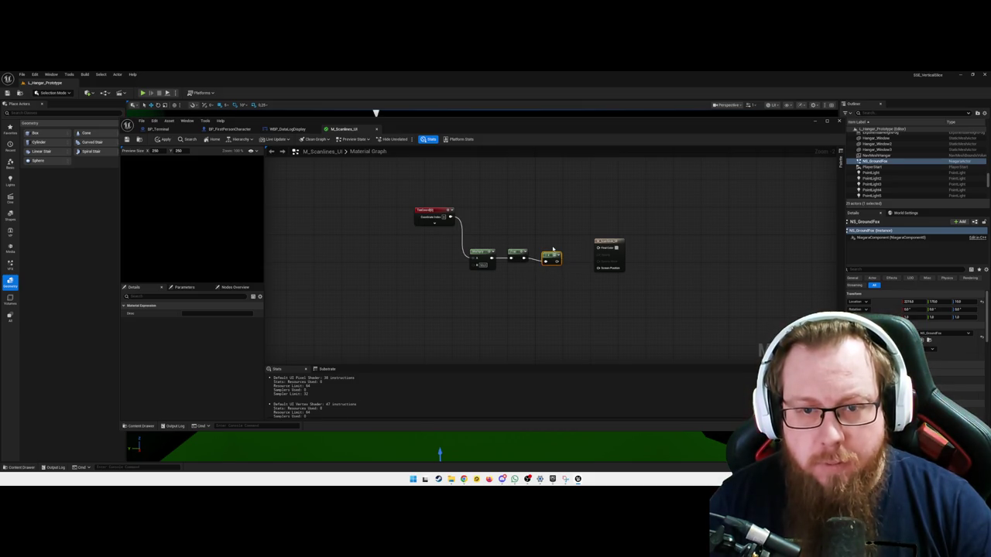
left_click(538, 303)
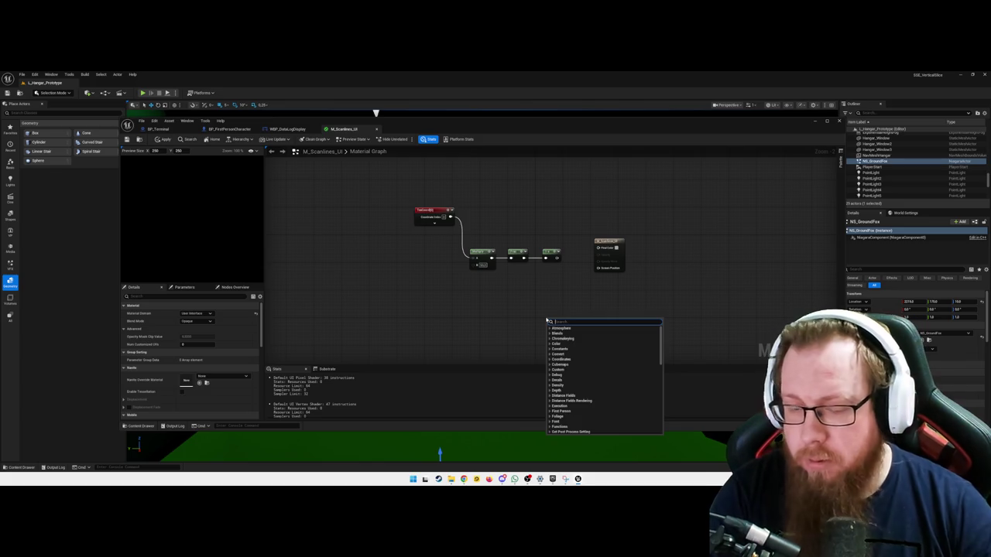
Add a Power node fed by OneMinus and move the material output further right
type("power")
key("Return")
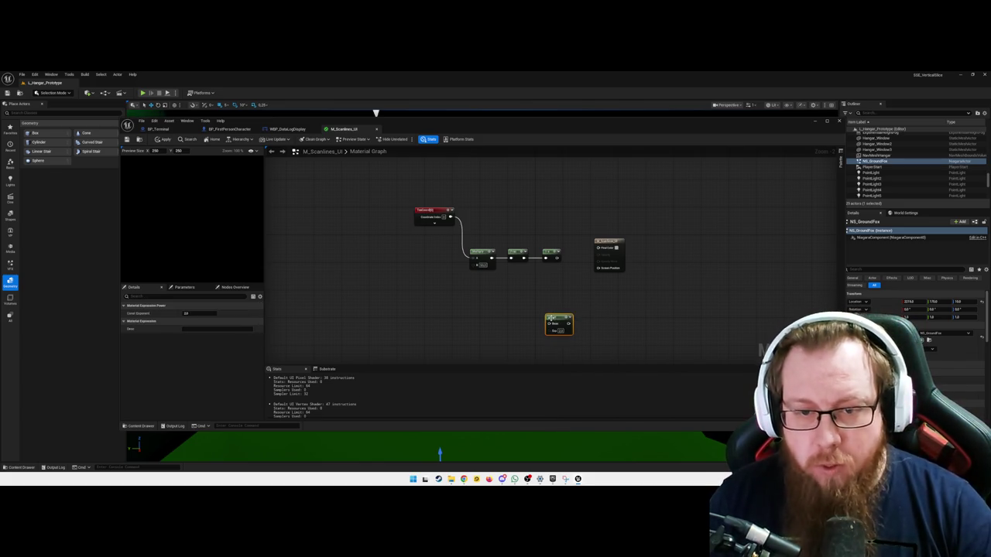
left_click_drag(555, 258, 548, 323)
left_click_drag(608, 242, 666, 240)
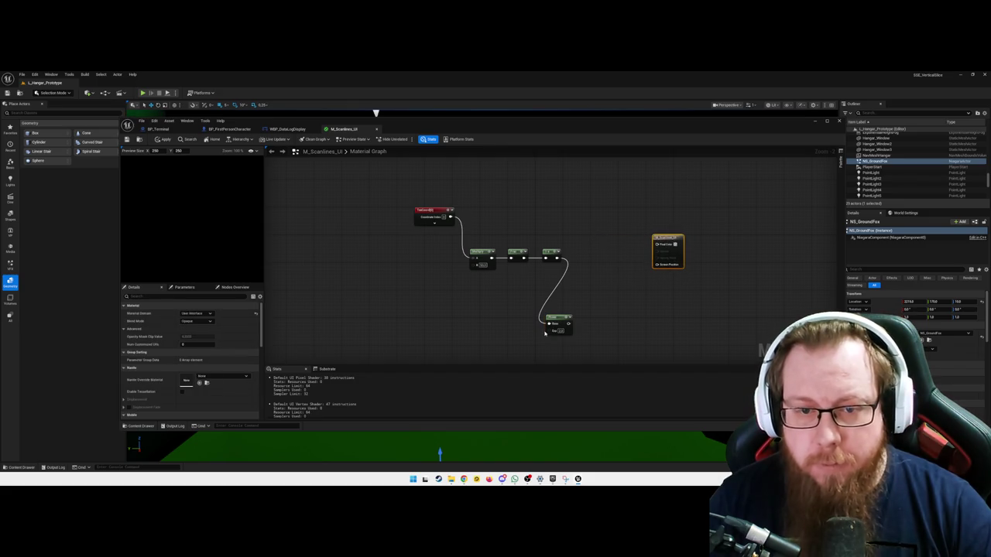
left_click_drag(555, 319, 586, 257)
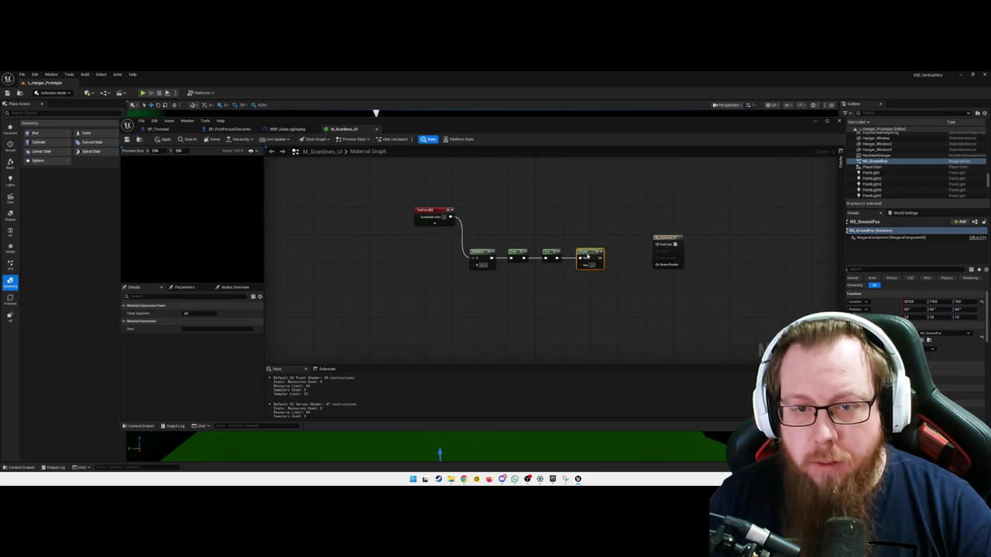
left_click(569, 318)
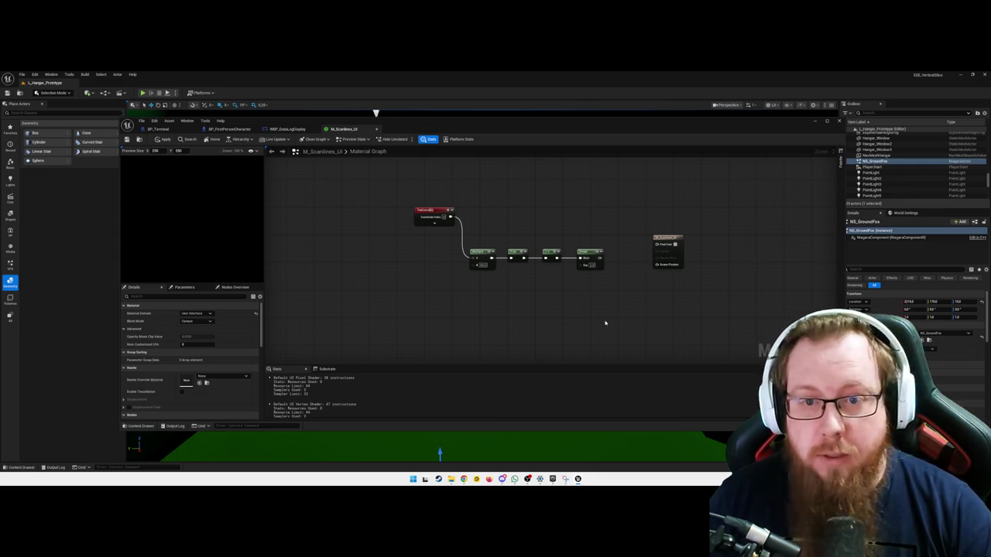
Place a new Multiply node beside the Power node, before the material output
left_click_drag(636, 302, 600, 294)
right_click(602, 295)
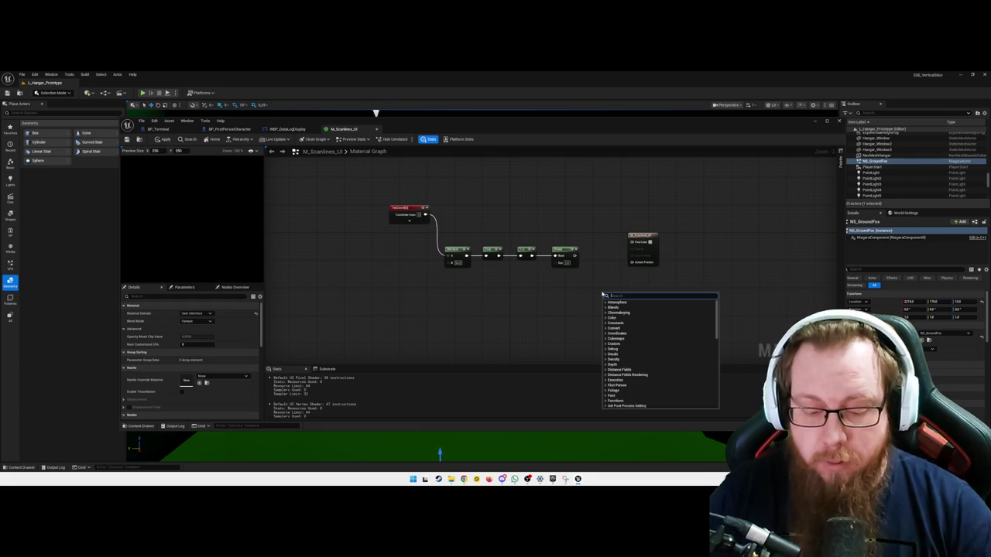
type("multiply")
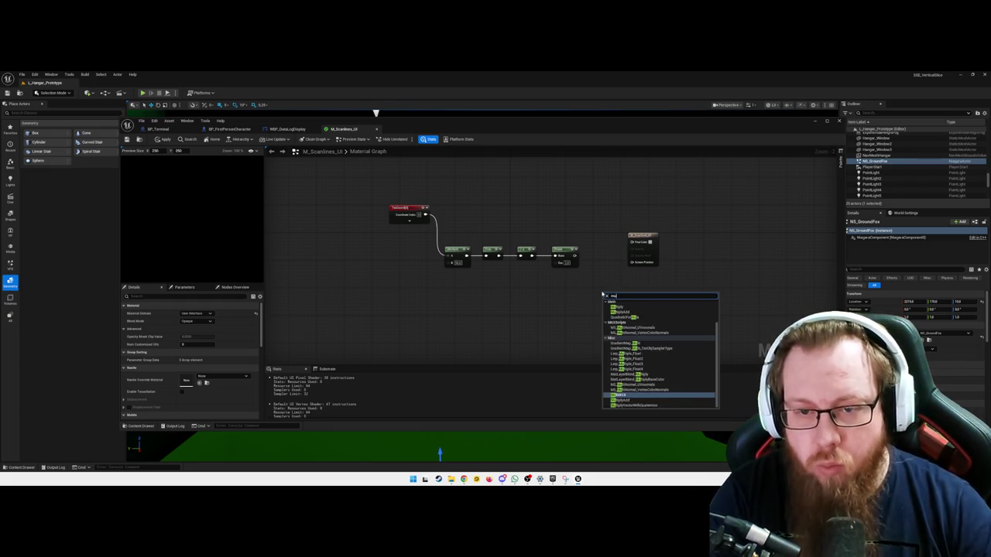
key("BackSpace")
key("BackSpace")
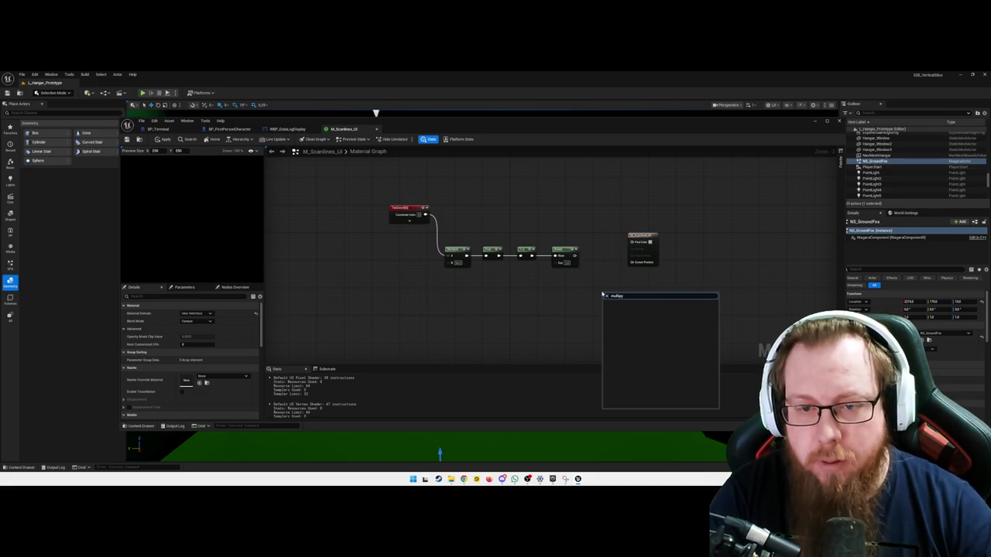
key("Return")
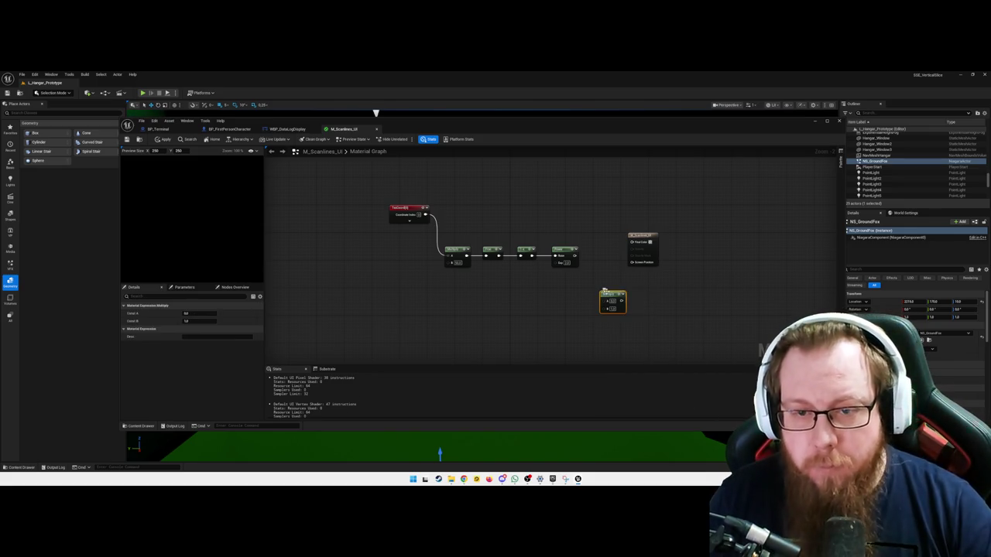
mouse_move(604, 291)
left_mouse_down()
mouse_move(598, 250)
mouse_move(593, 257)
left_mouse_up()
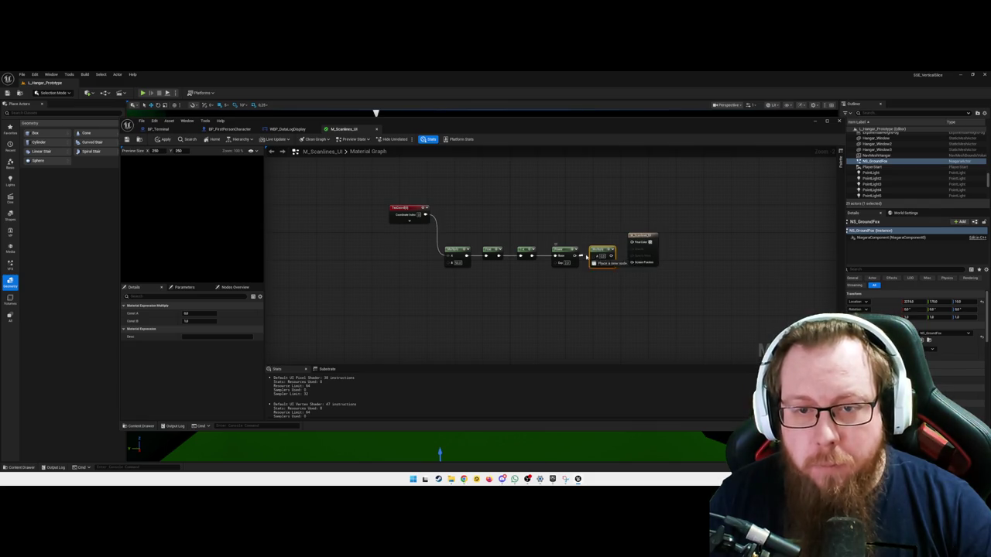
right_click(616, 307)
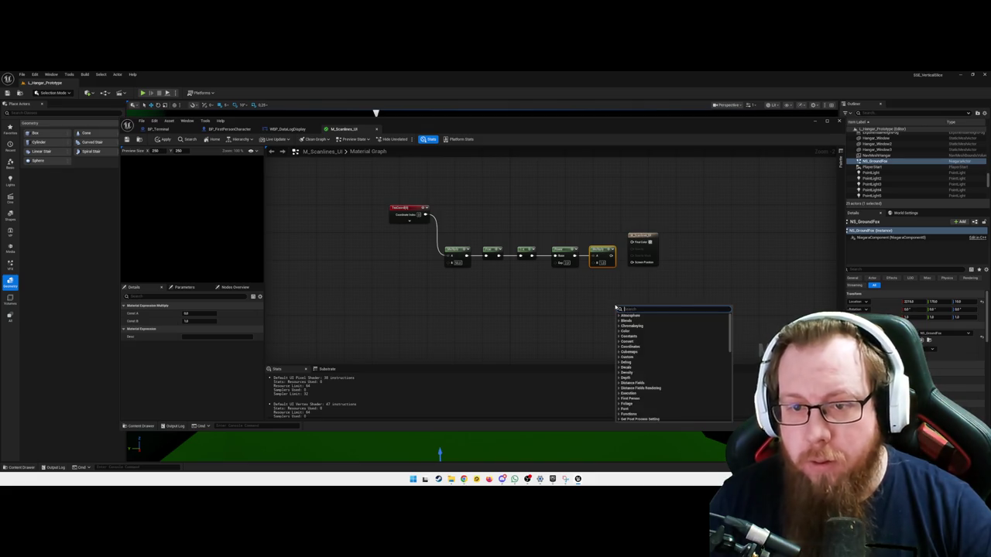
type("opacity")
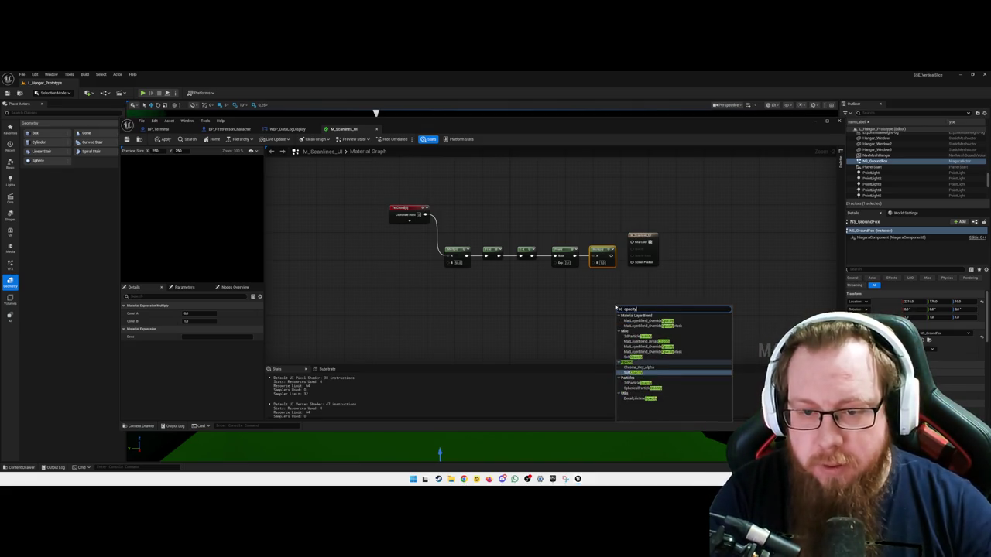
key("Return")
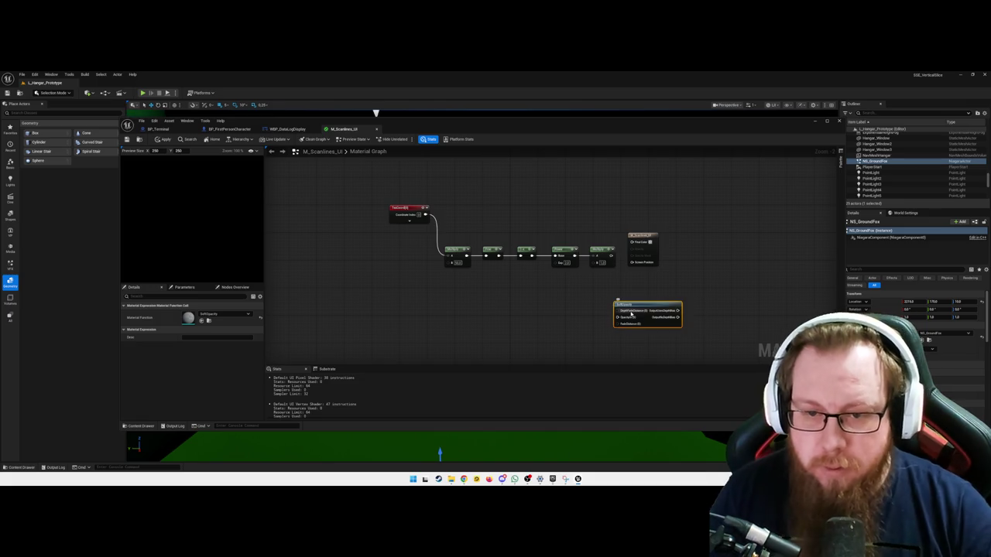
key("Delete")
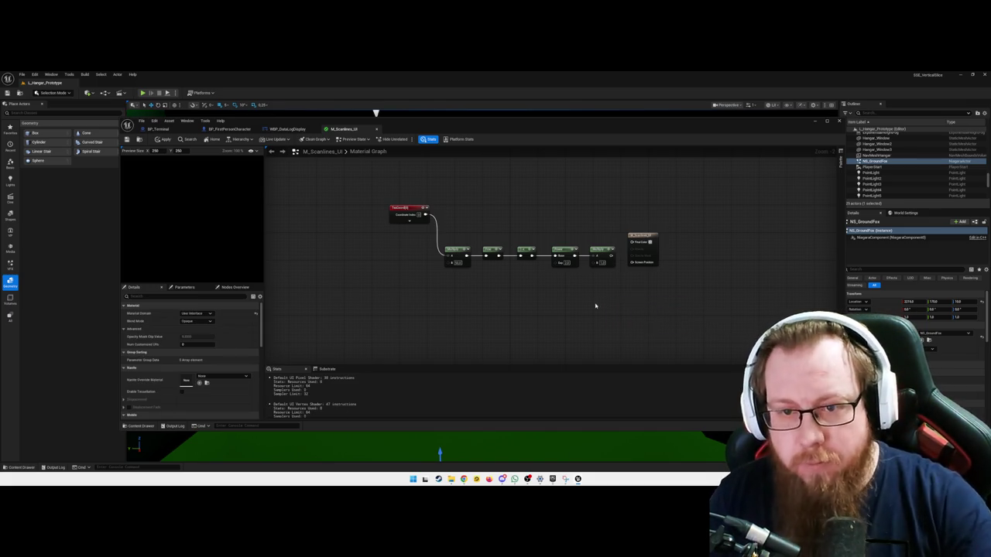
right_click(618, 297)
type("opacity")
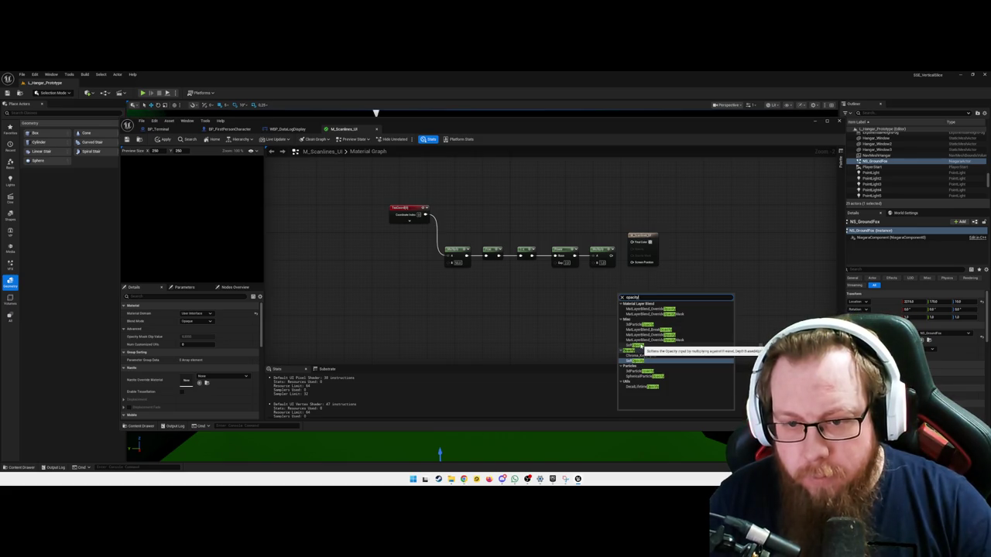
left_click(574, 339)
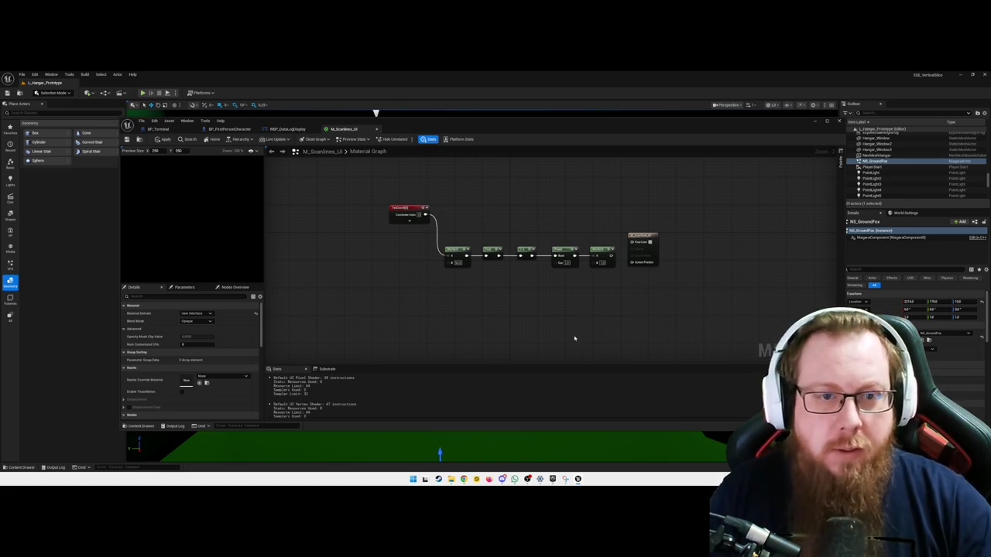
left_click_drag(559, 312, 552, 313)
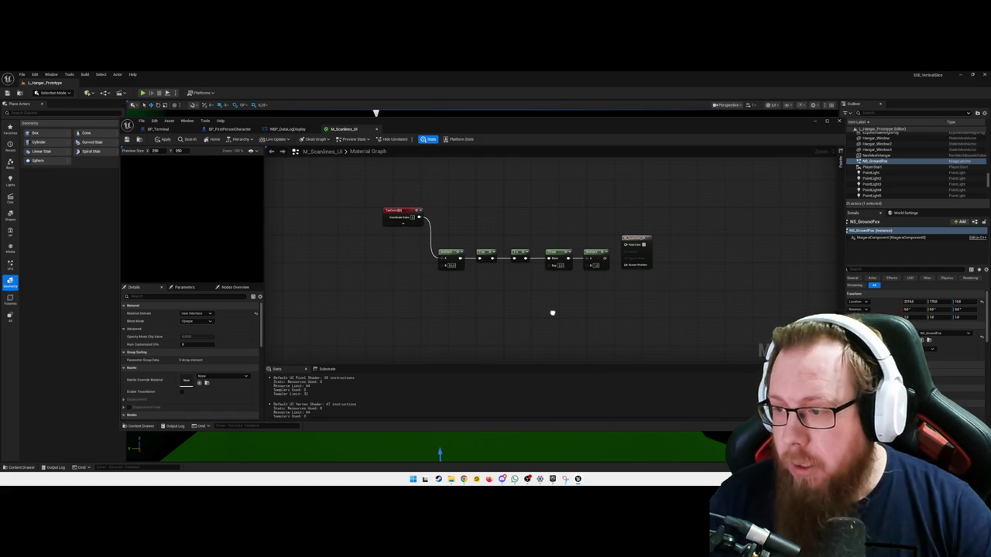
left_click_drag(608, 265, 614, 285)
type("opaci")
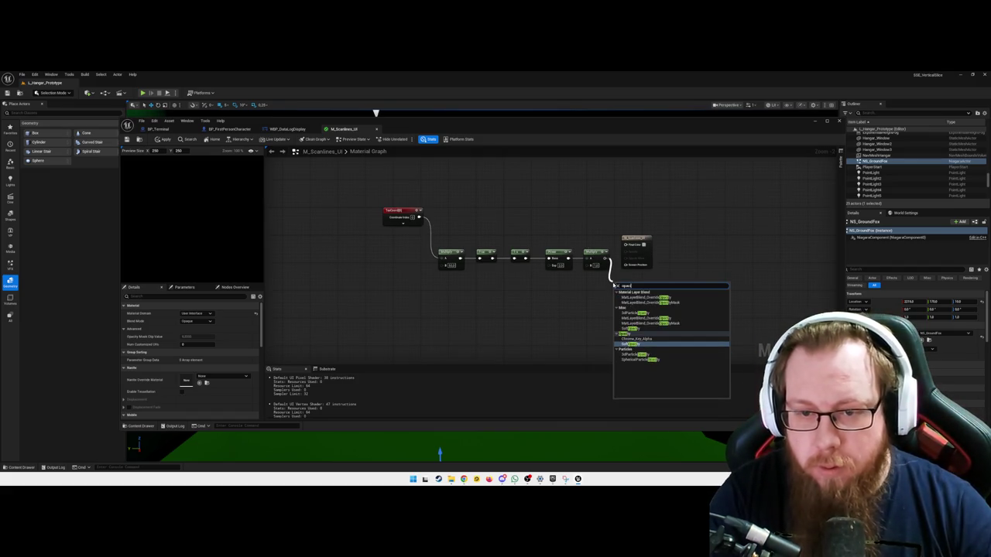
key("Return")
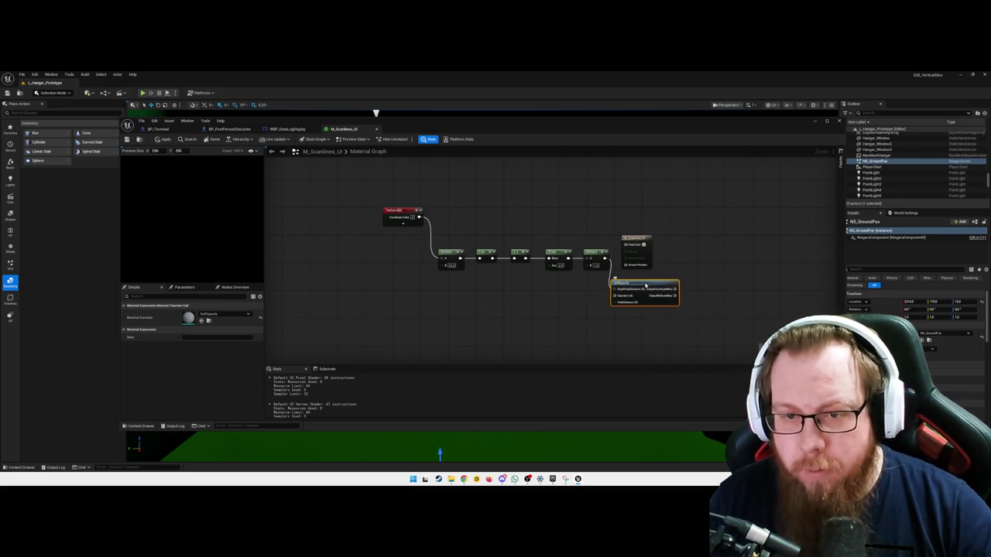
key("Delete")
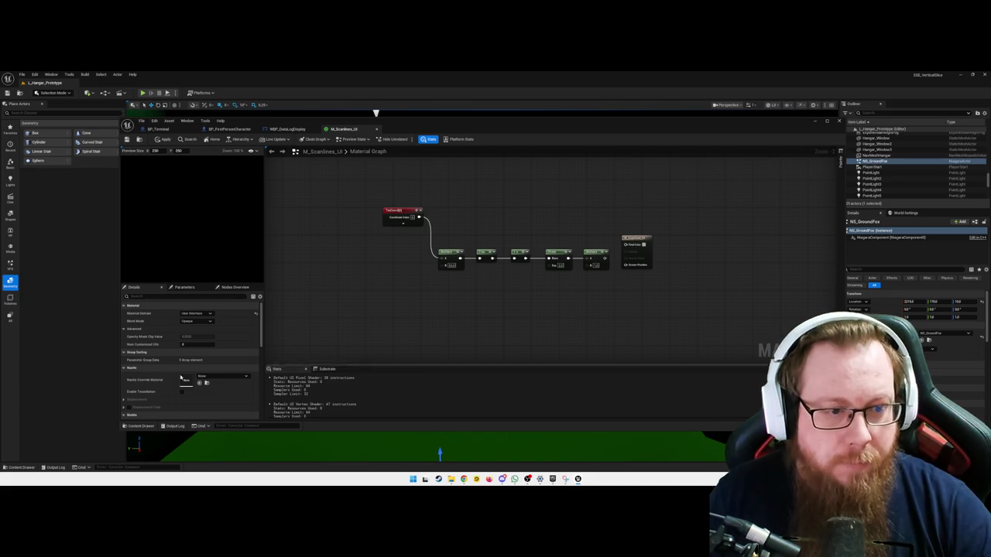
Filter the material Details for 'opac', then clear the filter to show all properties
left_click(204, 321)
left_click(205, 321)
scroll(159, 313, "down", 5)
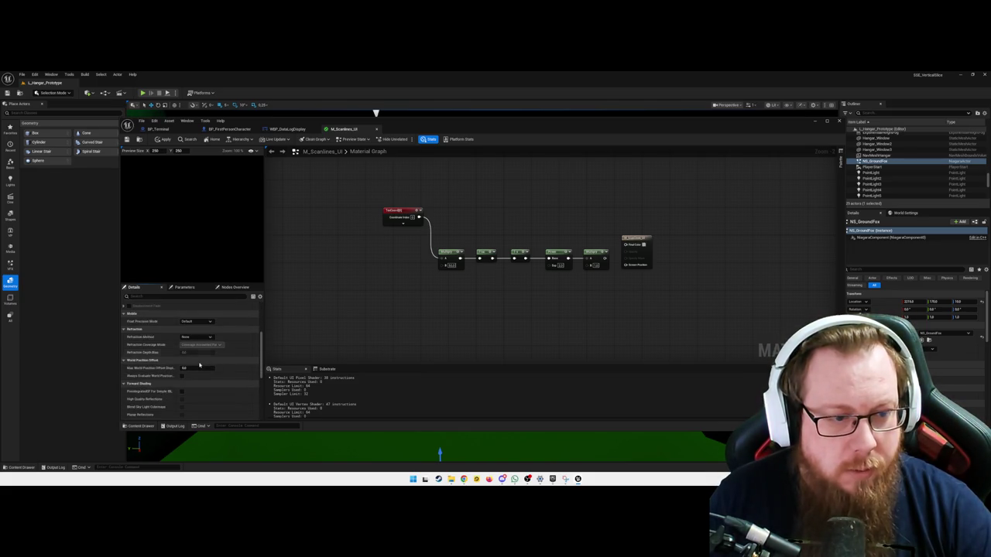
left_click(161, 297)
type("opac")
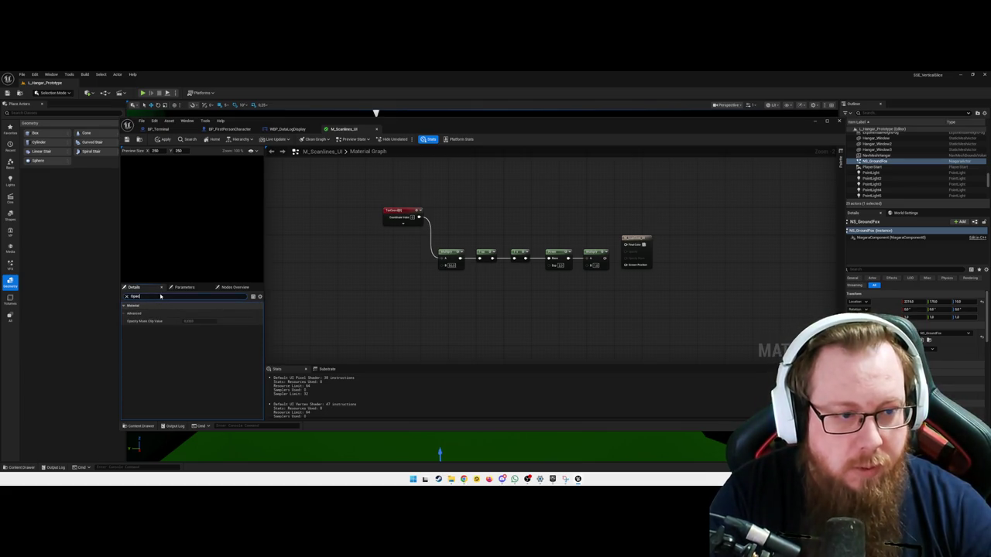
left_click(179, 287)
left_click(136, 288)
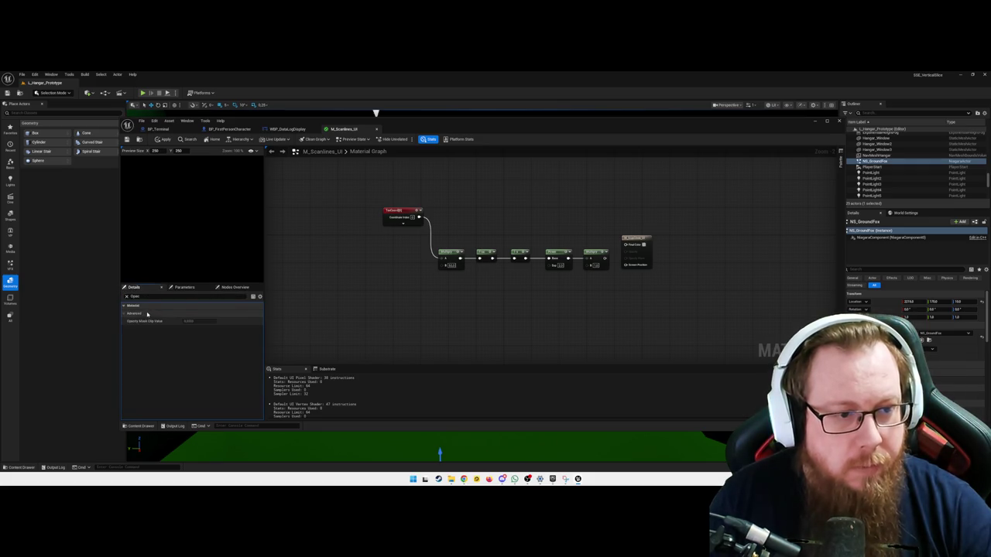
key("BackSpace")
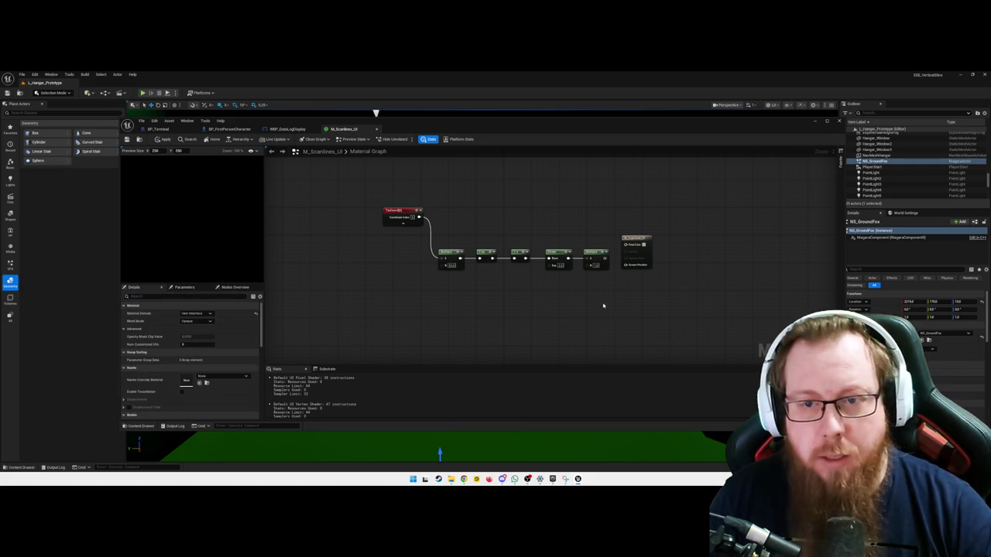
left_click(645, 236)
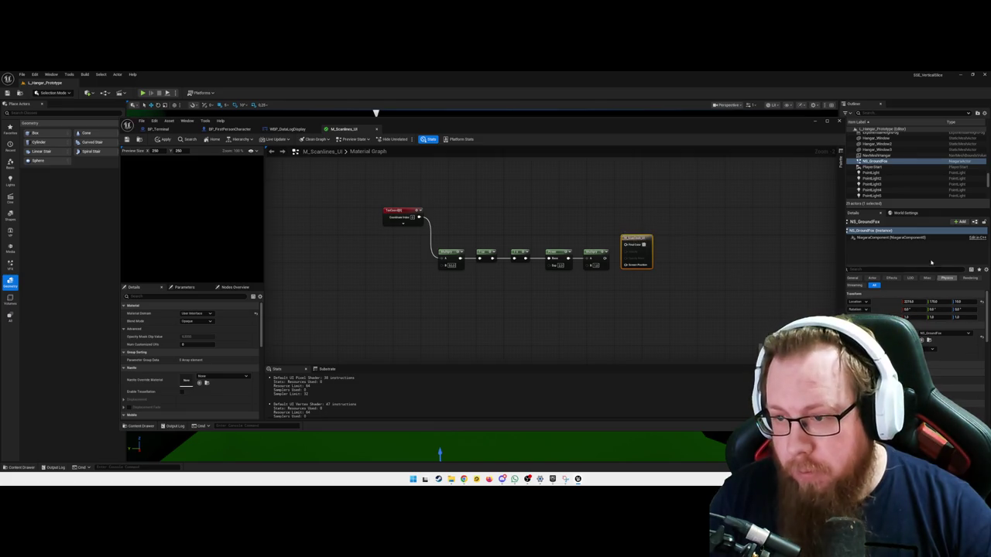
left_click(663, 291)
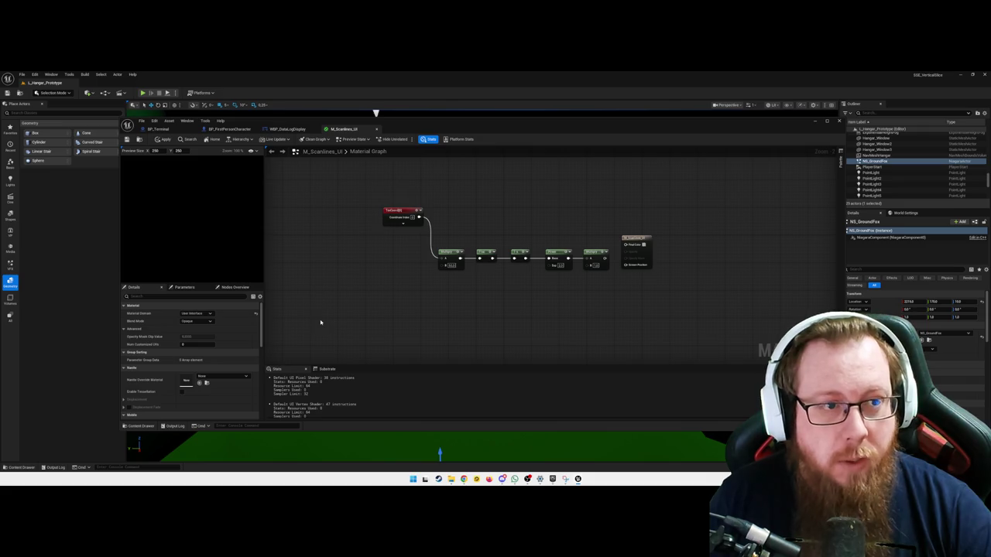
Add a Vertex Color node from a 'color' search, then delete it
scroll(445, 312, "down", 2)
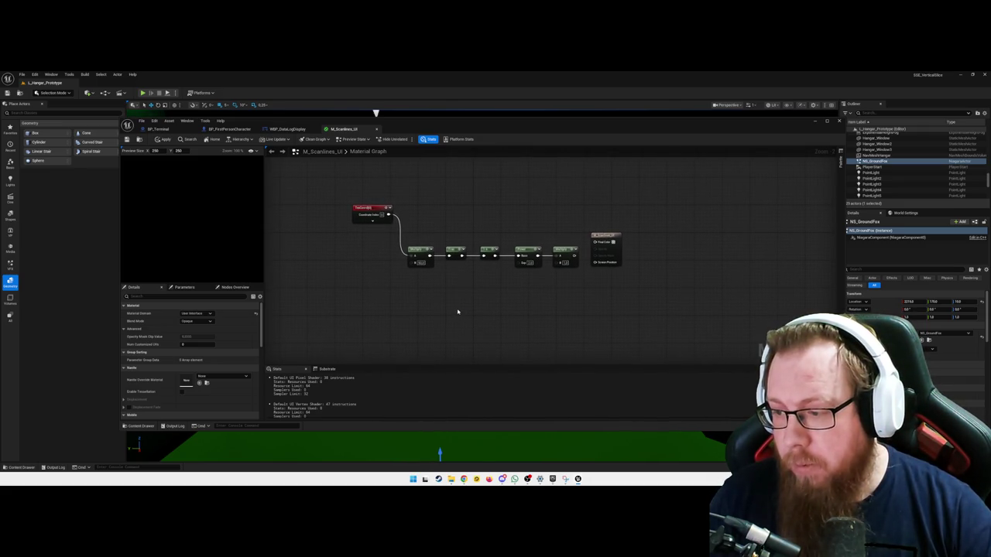
right_click(543, 312)
type("emi")
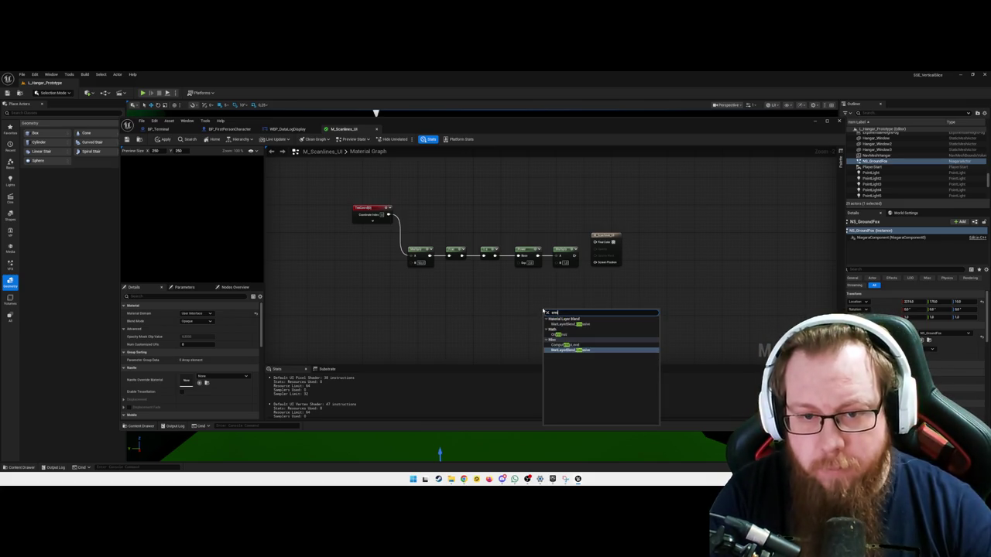
type("ss")
key("BackSpace")
key("BackSpace")
key("BackSpace")
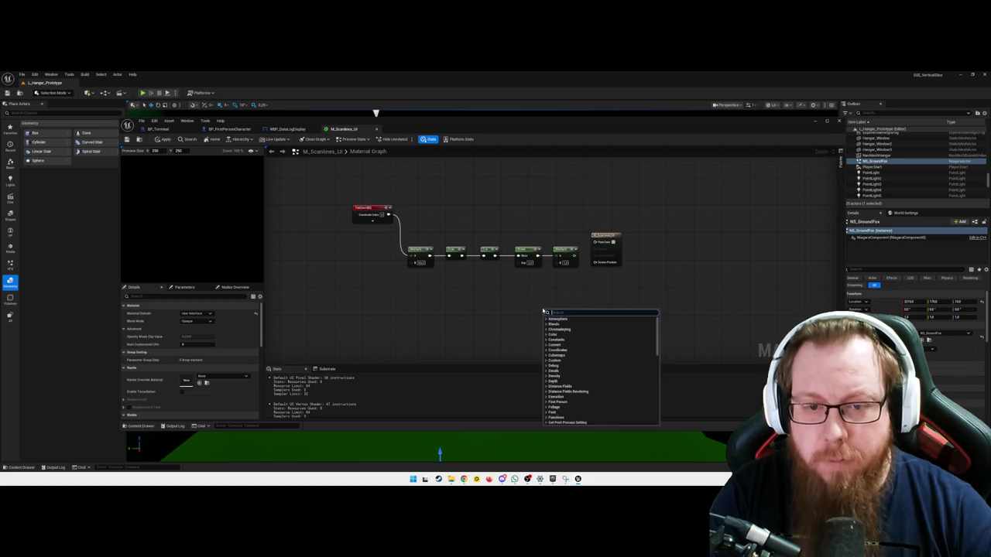
type("color")
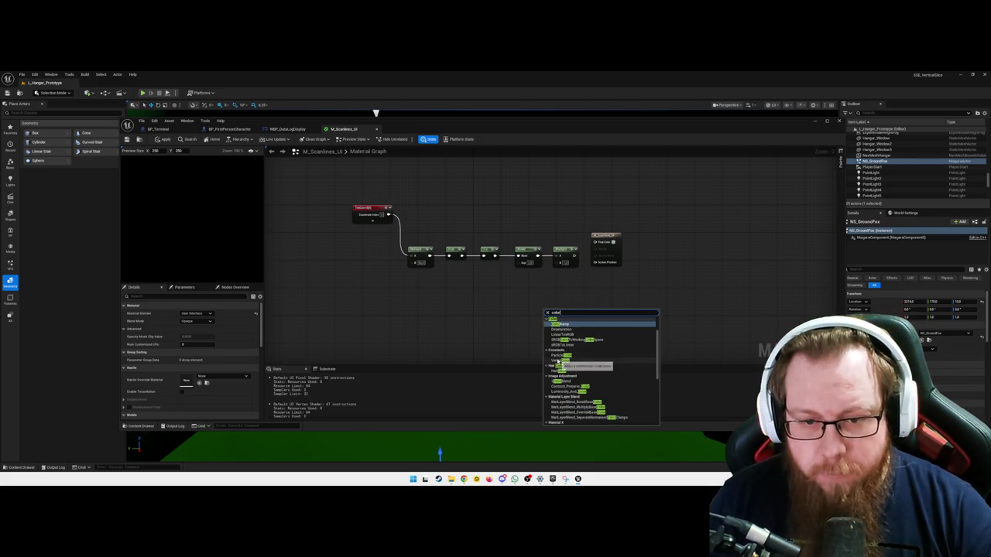
left_click(558, 362)
left_click_drag(555, 308, 576, 304)
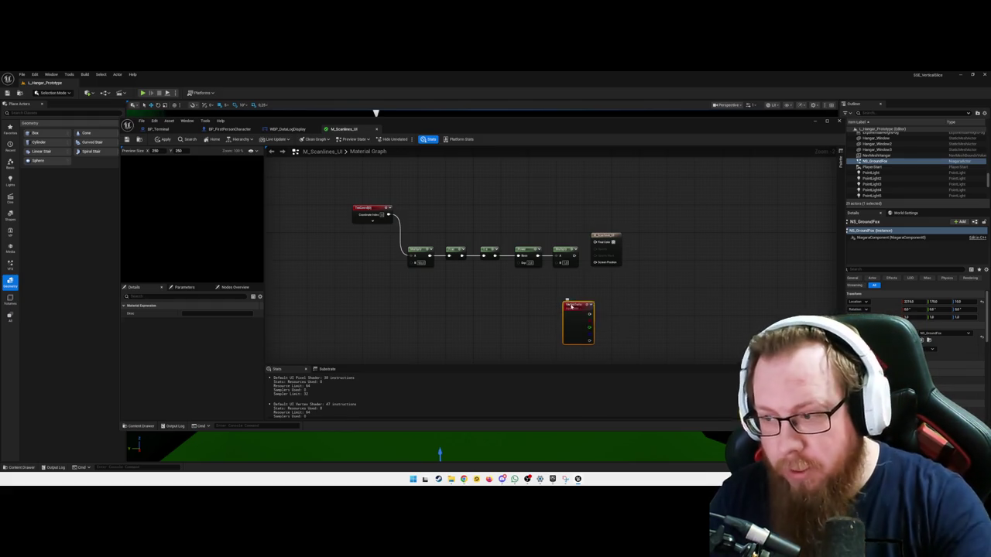
key("Delete")
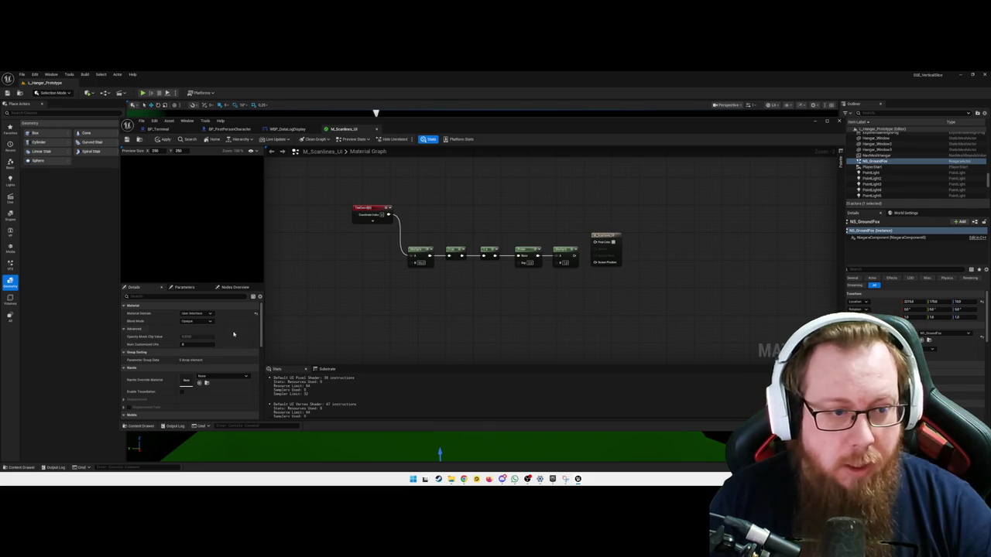
Set Blend Mode to Translucent and connect the last Multiply node's output to the result node
left_click(198, 321)
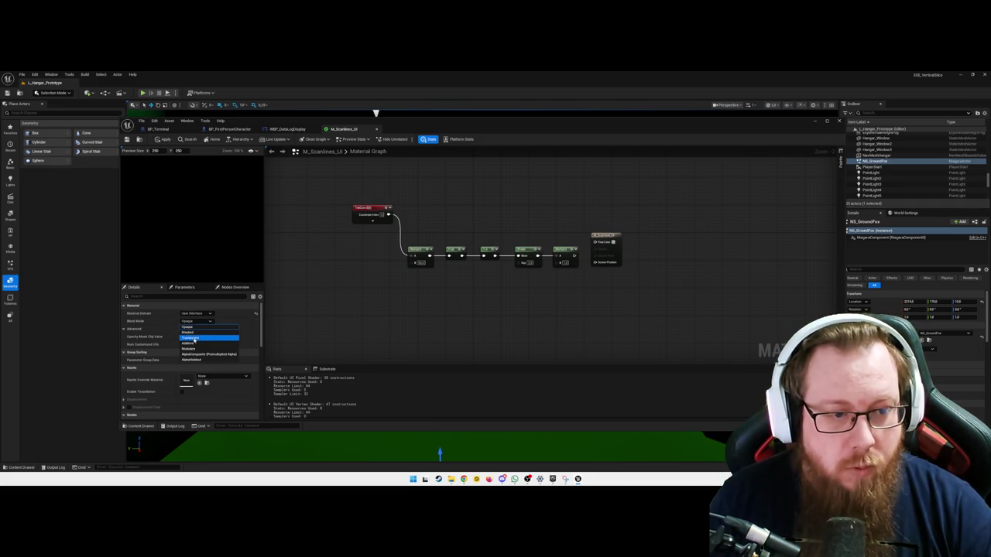
left_click(192, 337)
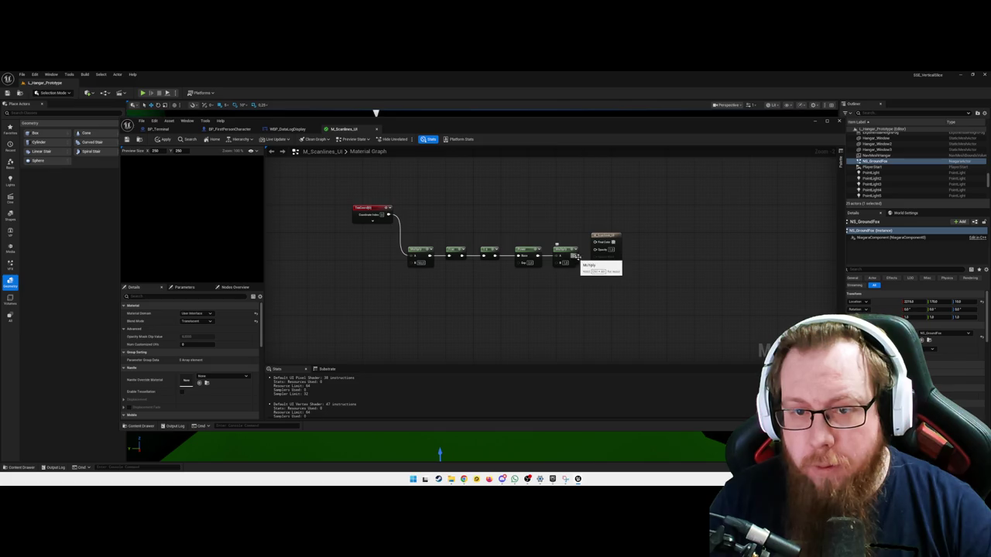
left_click_drag(574, 258, 609, 251)
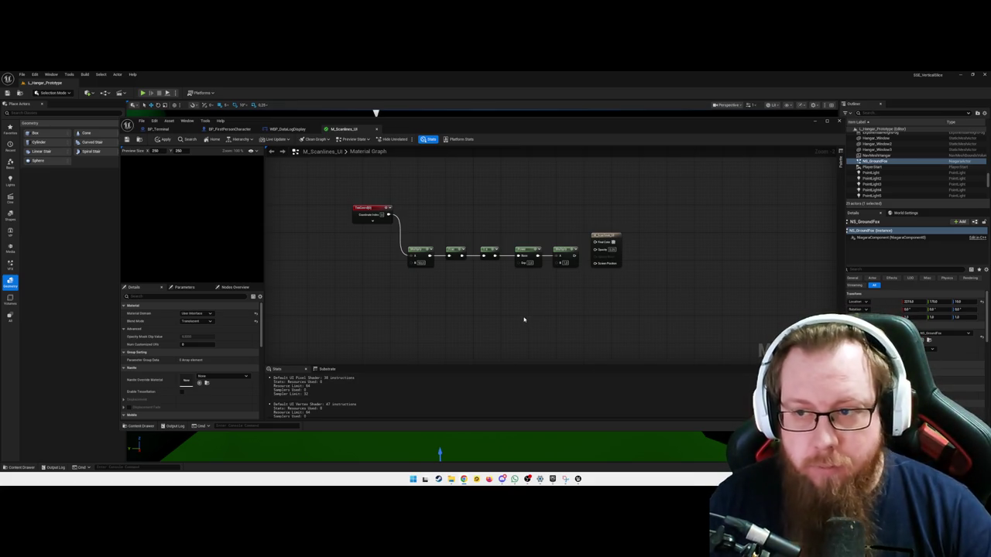
left_click_drag(569, 261, 595, 249)
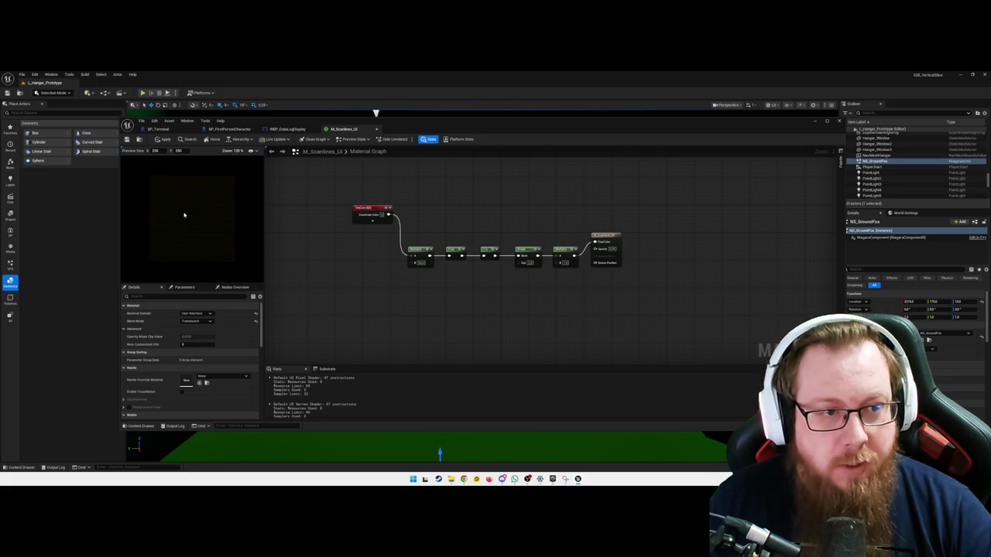
scroll(185, 214, "up", 4)
scroll(187, 211, "down", 1)
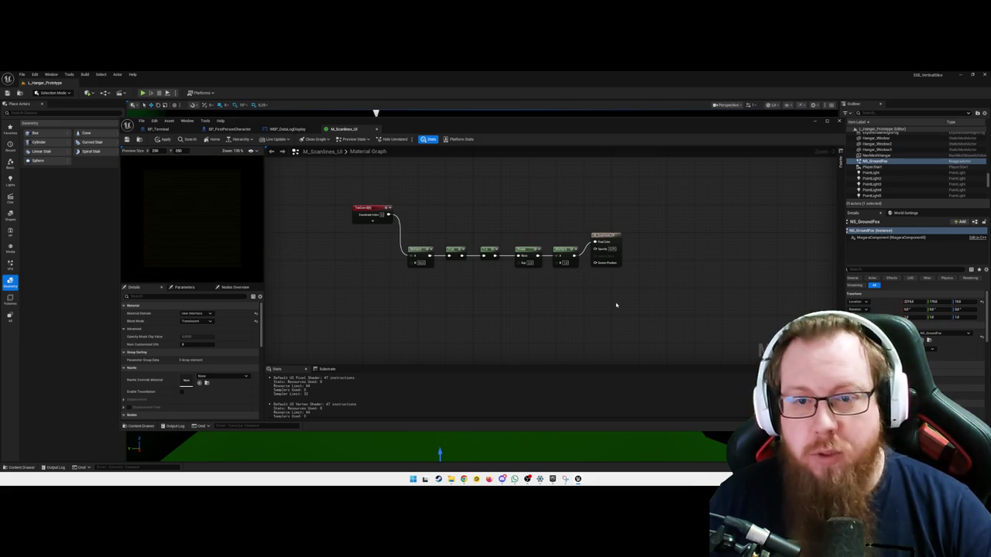
left_click_drag(598, 332, 598, 327)
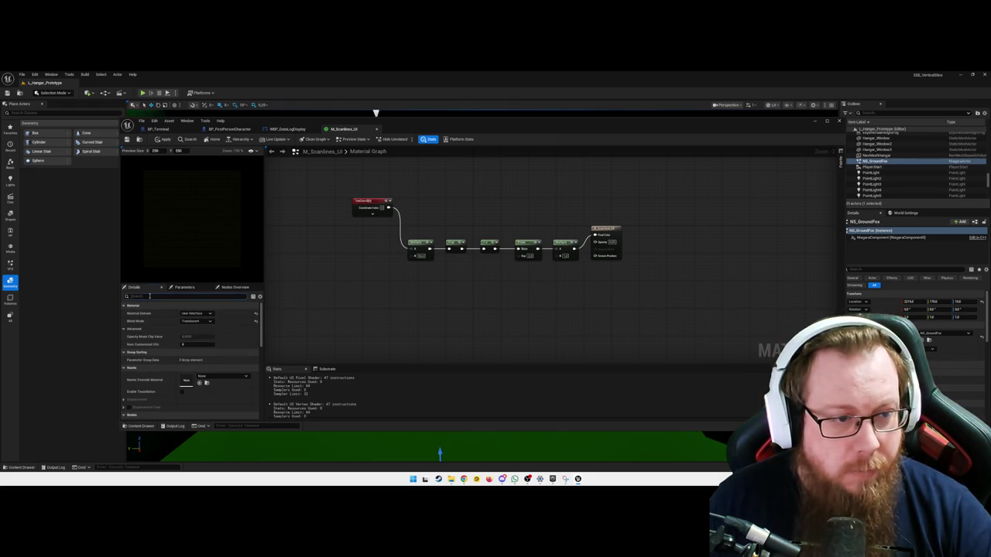
type("sel")
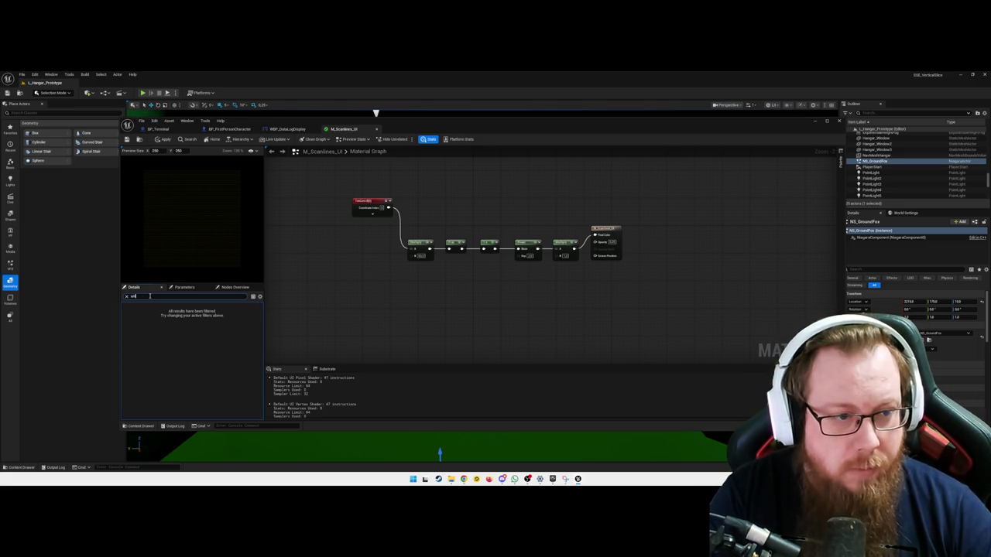
type("ader m")
key("ctrl+a")
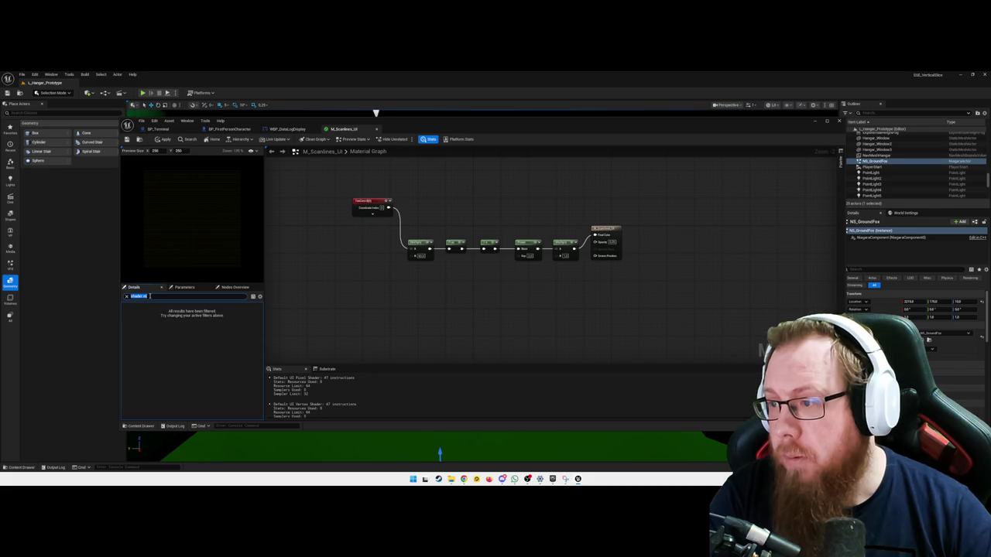
type("Shading")
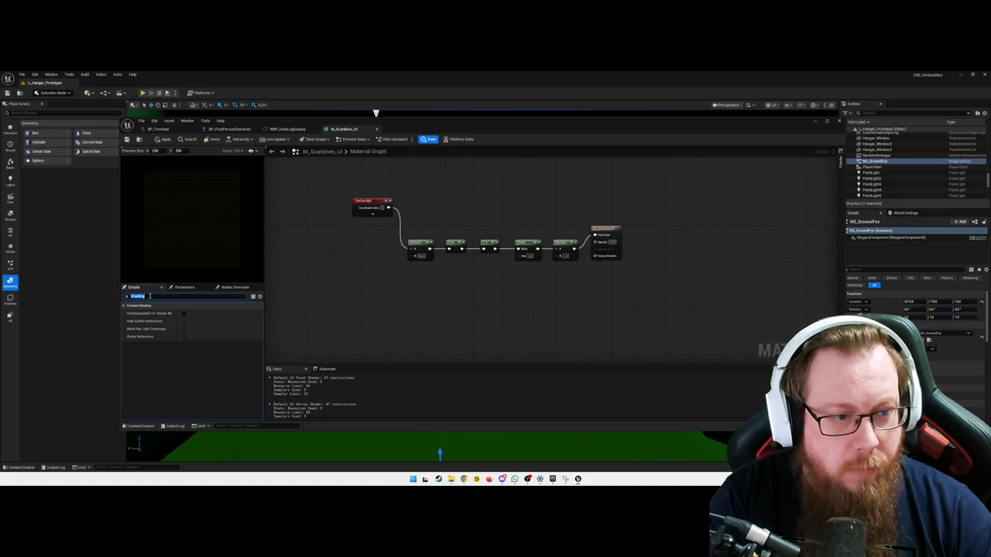
type("Mode")
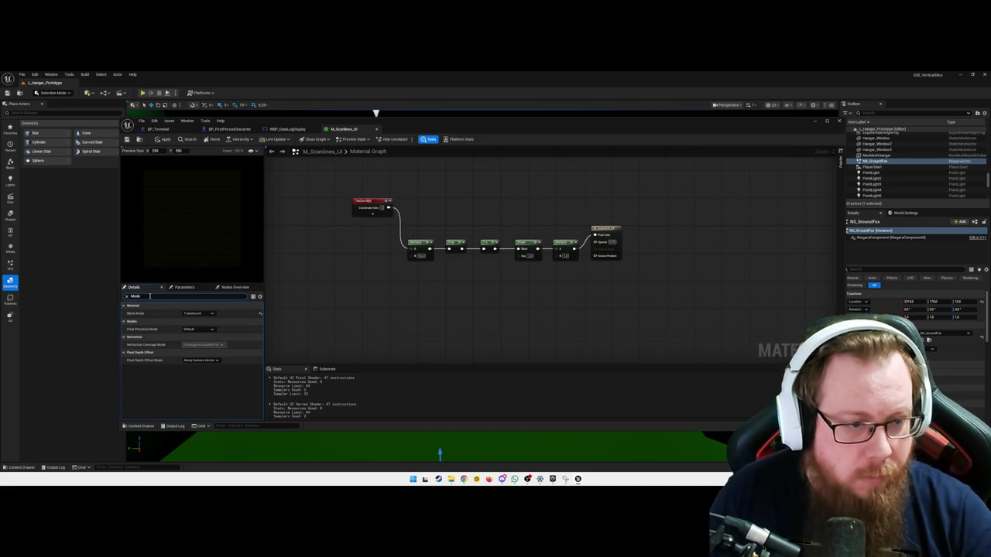
left_click(212, 314)
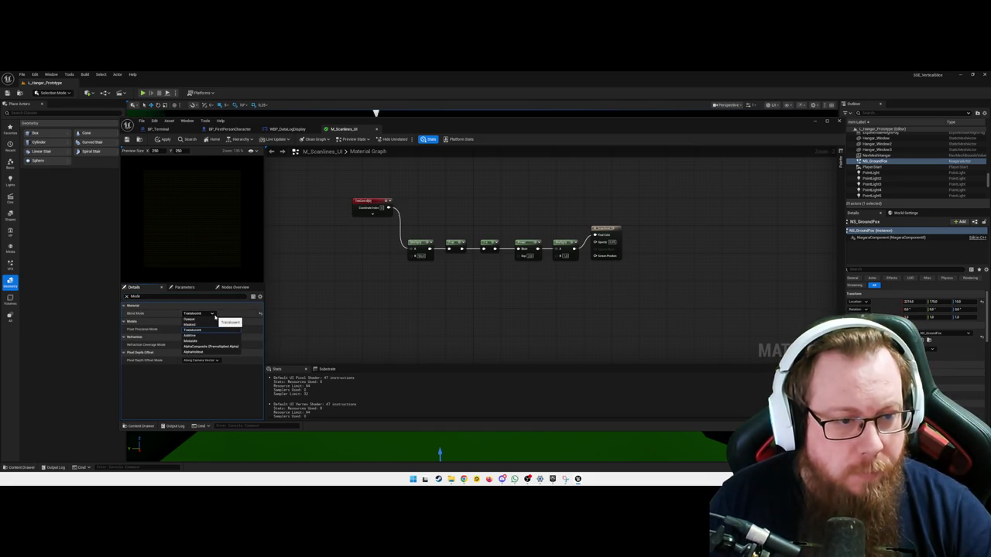
left_click(216, 315)
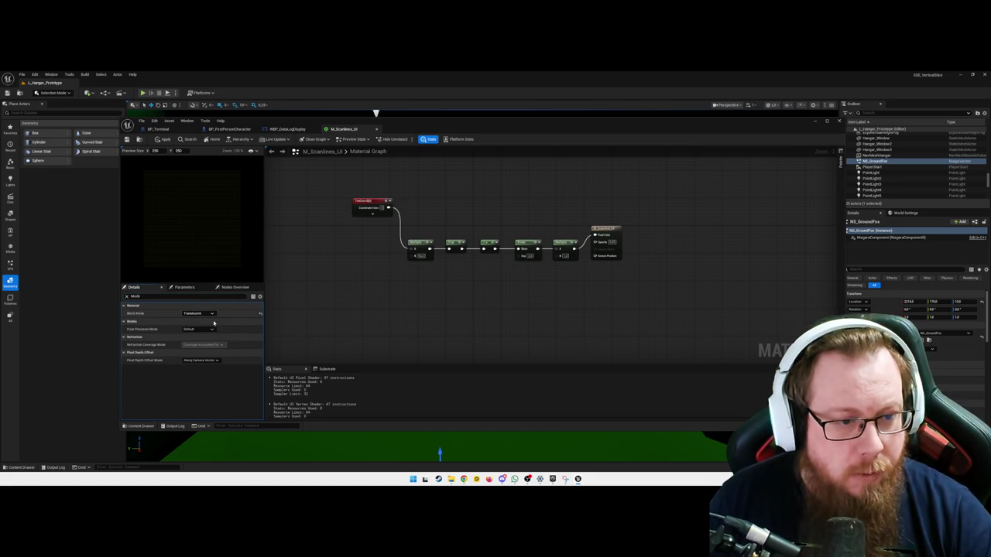
left_click(167, 300)
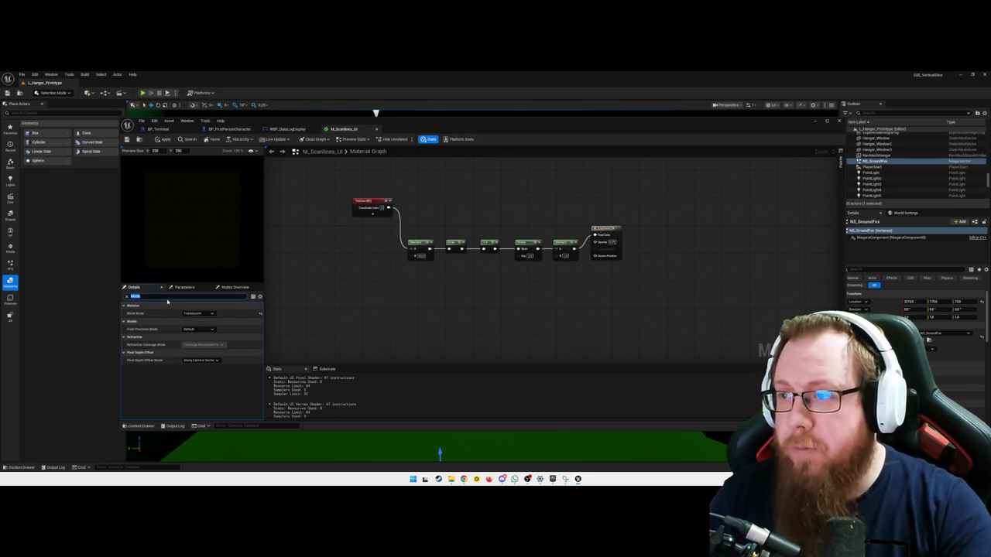
key("BackSpace")
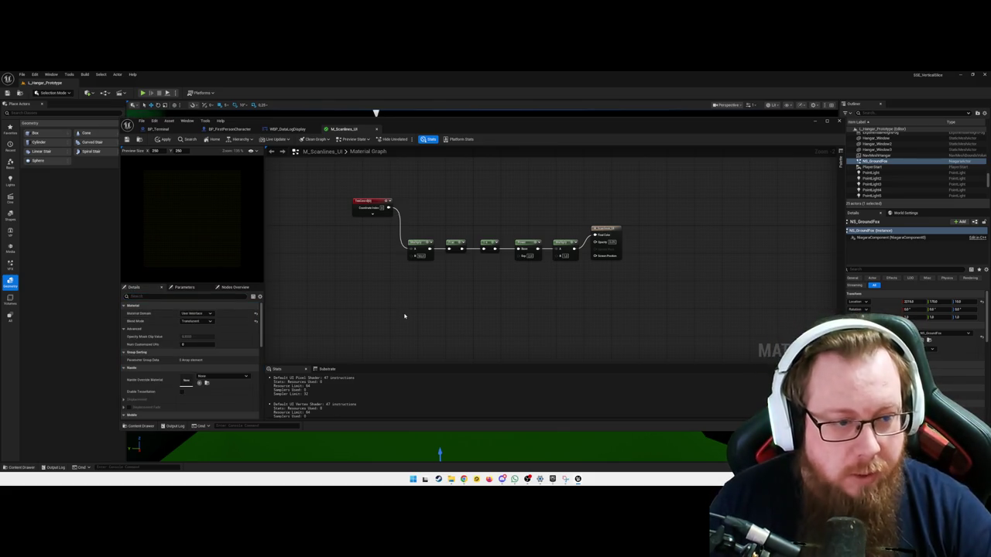
Review the Nanite override, refraction method and asset import settings, leaving them unchanged
scroll(217, 340, "down", 3)
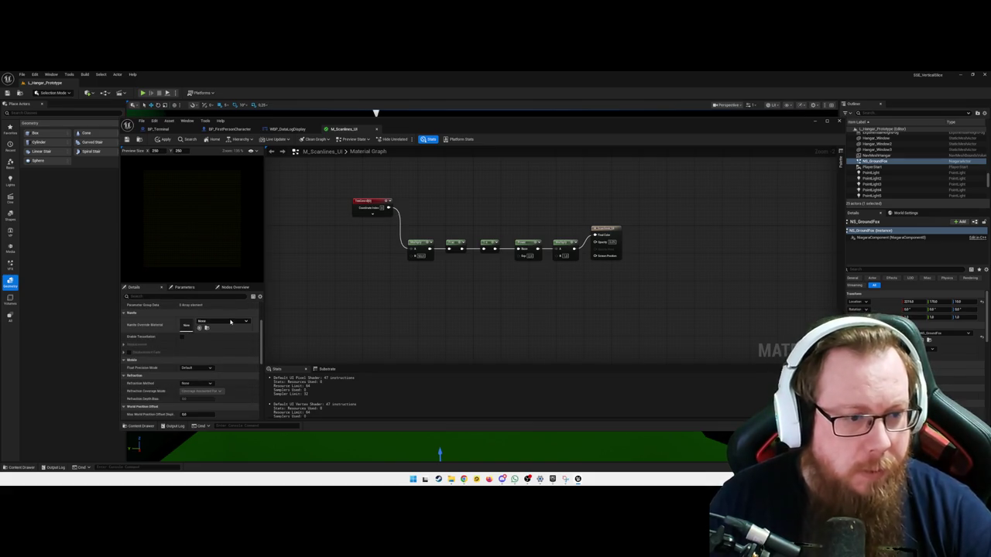
left_click(231, 322)
key("Escape")
scroll(215, 341, "down", 2)
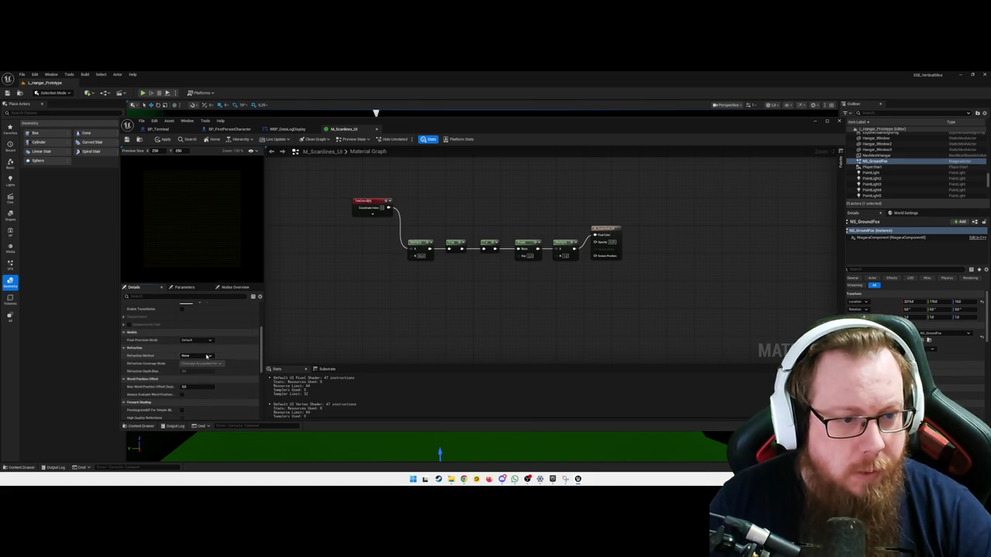
left_click(203, 355)
left_click(203, 356)
scroll(213, 350, "down", 5)
scroll(218, 347, "down", 1)
left_click(202, 339)
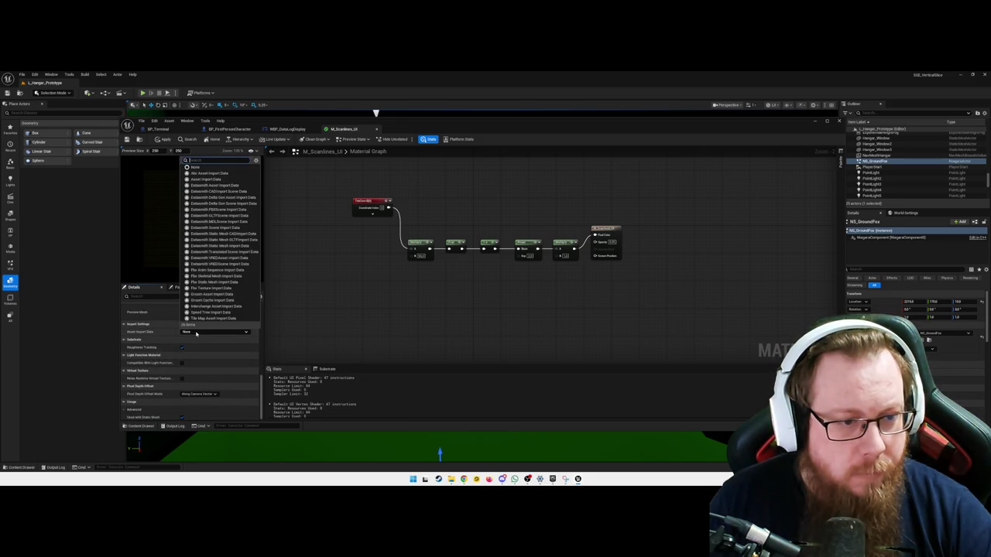
left_click(203, 339)
scroll(206, 354, "down", 2)
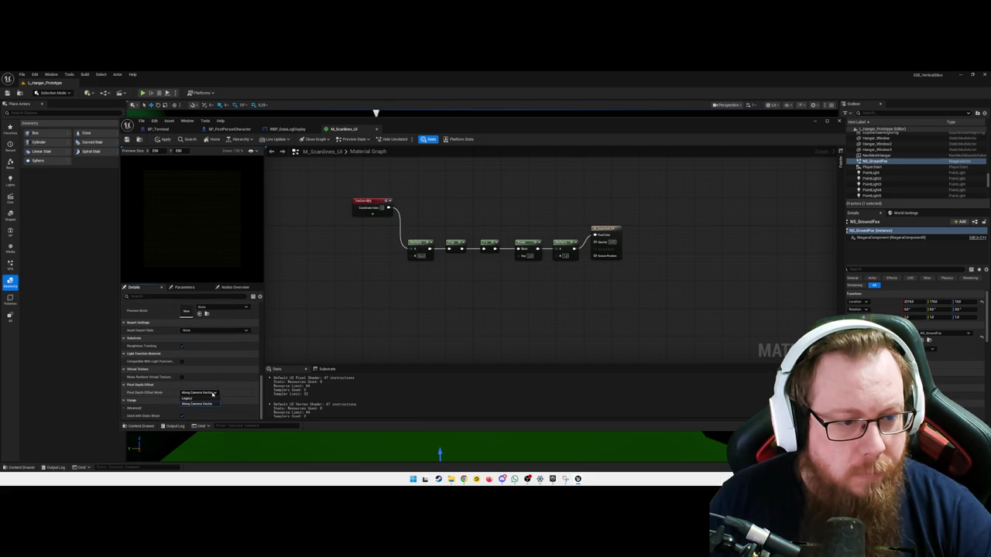
Set the material's Blend Mode to Translucent
scroll(209, 393, "up", 3)
scroll(209, 394, "up", 6)
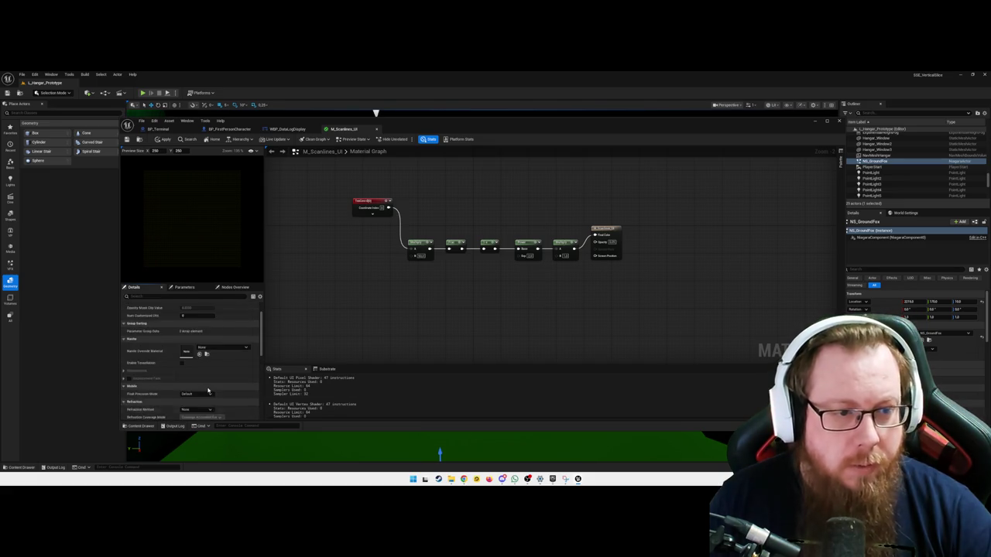
left_click(195, 321)
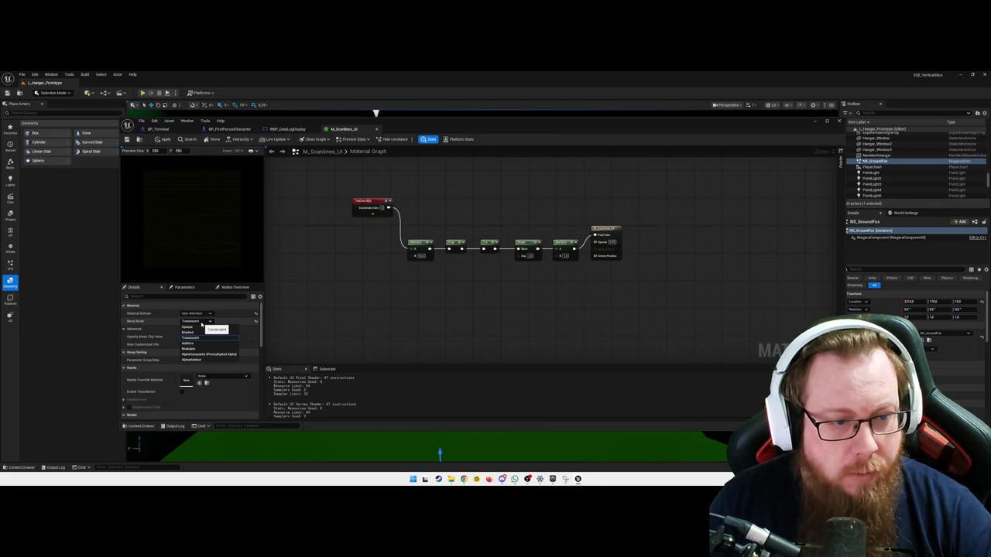
left_click(191, 337)
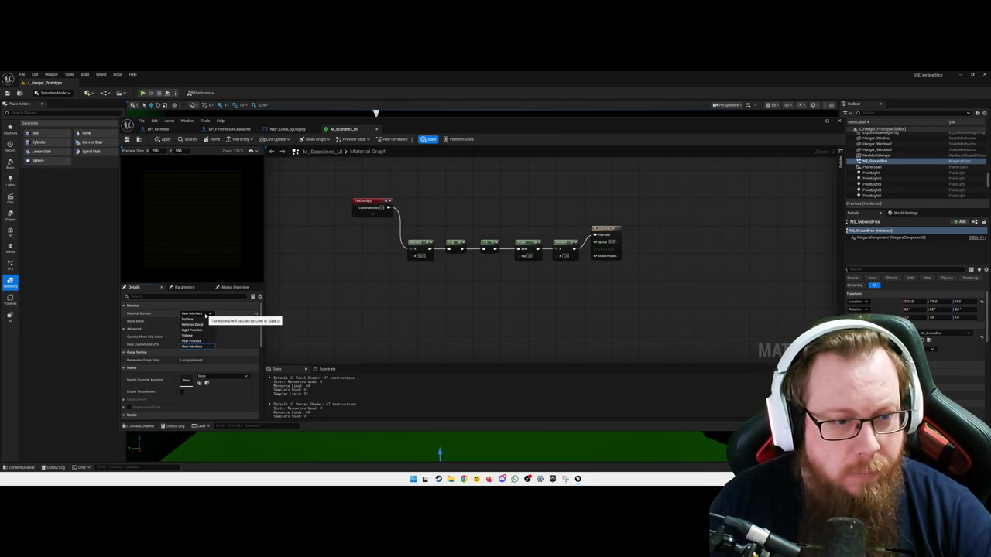
mouse_move(518, 321)
left_mouse_down()
mouse_move(542, 287)
mouse_move(529, 285)
left_mouse_up()
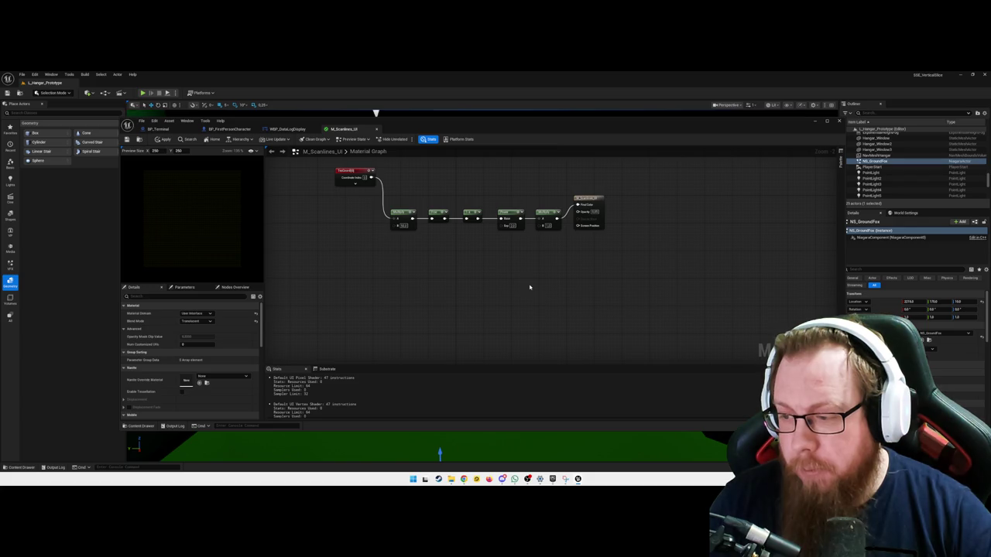
Add a Constant3Vector node and move it below the chain, undoing a stray link to the output
right_click(529, 287)
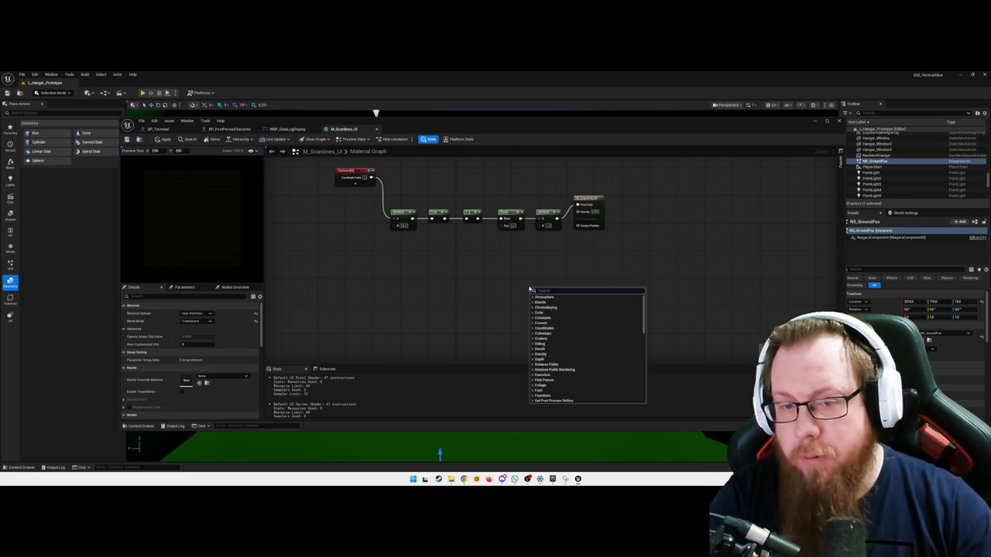
type("const")
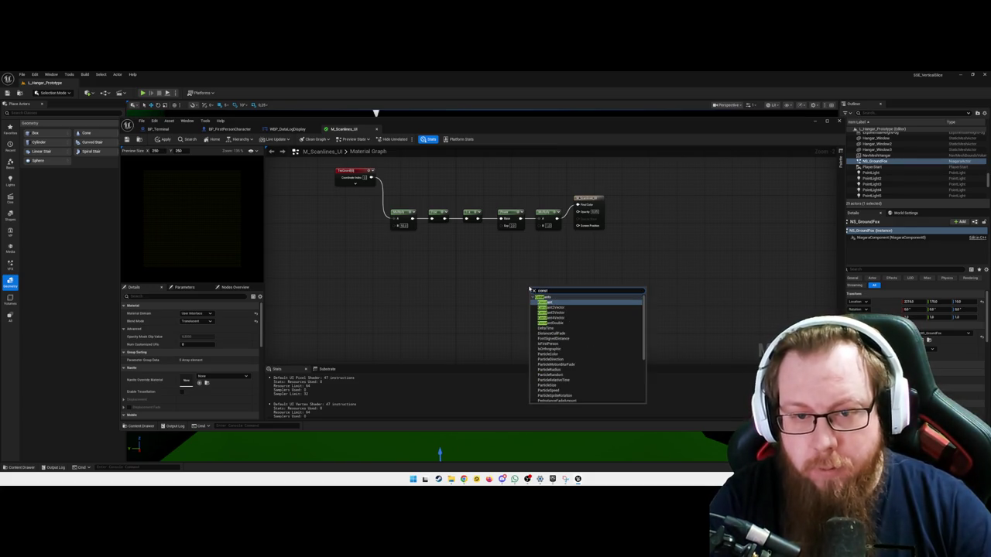
type("ant3v")
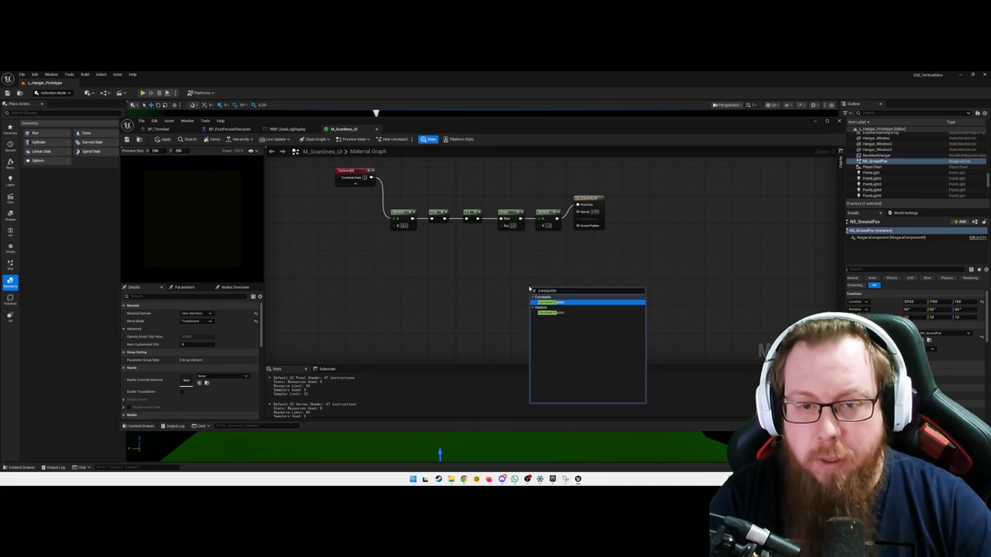
key("Return")
left_click_drag(542, 289, 553, 262)
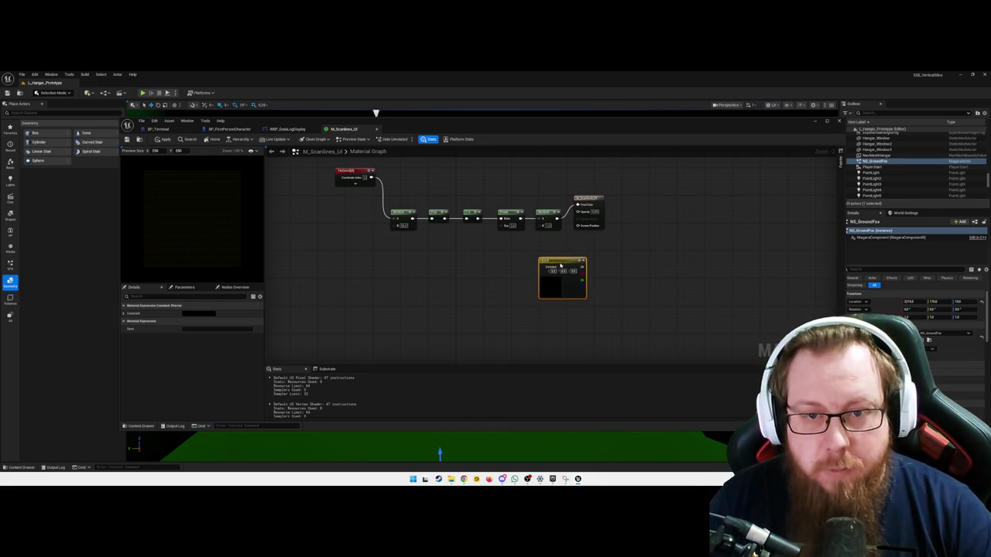
left_click_drag(582, 201, 616, 208)
mouse_move(583, 267)
left_mouse_down()
mouse_move(612, 217)
mouse_move(558, 235)
mouse_move(566, 217)
left_mouse_up()
left_click(582, 213)
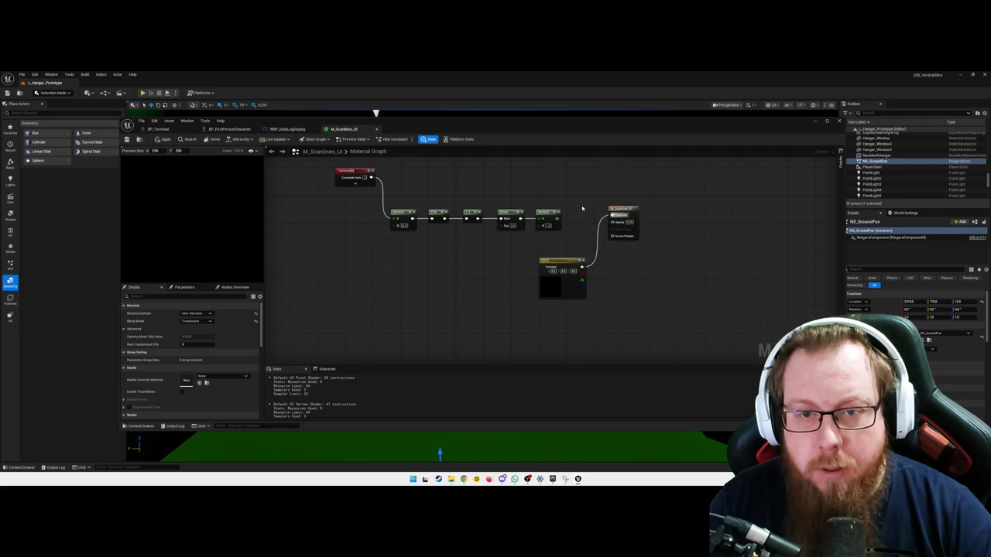
left_click(612, 216, "alt")
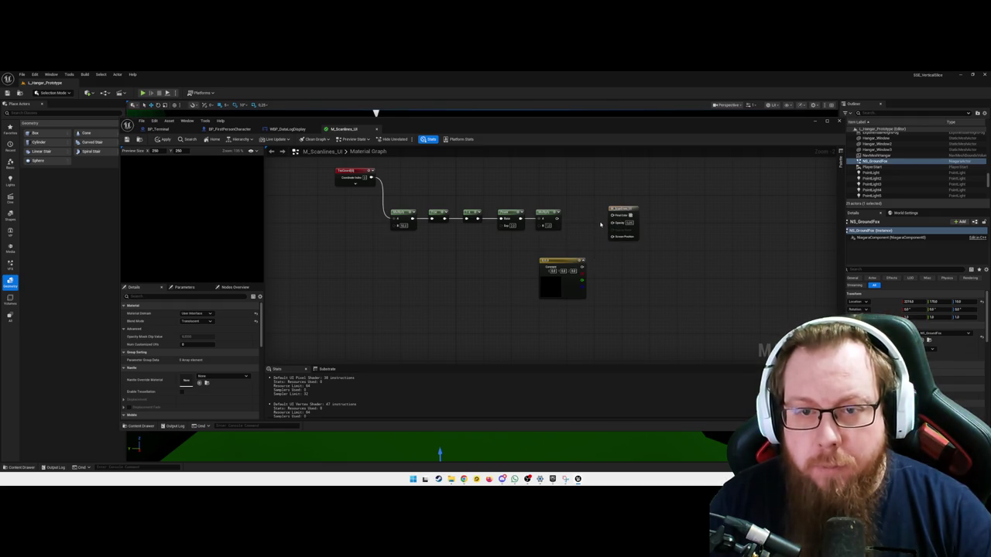
mouse_move(578, 258)
left_mouse_down()
mouse_move(500, 259)
mouse_move(540, 225)
mouse_move(612, 215)
left_mouse_up()
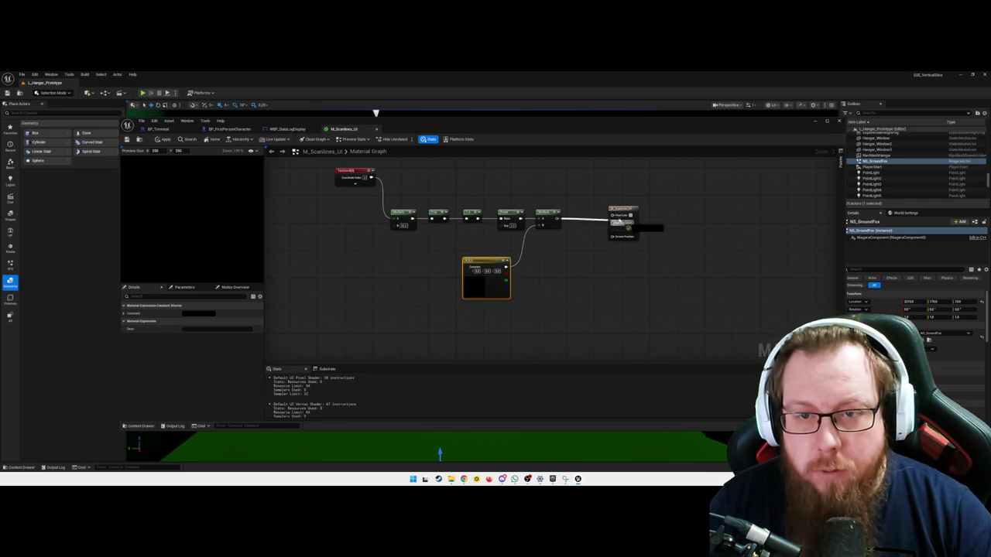
left_click(562, 278)
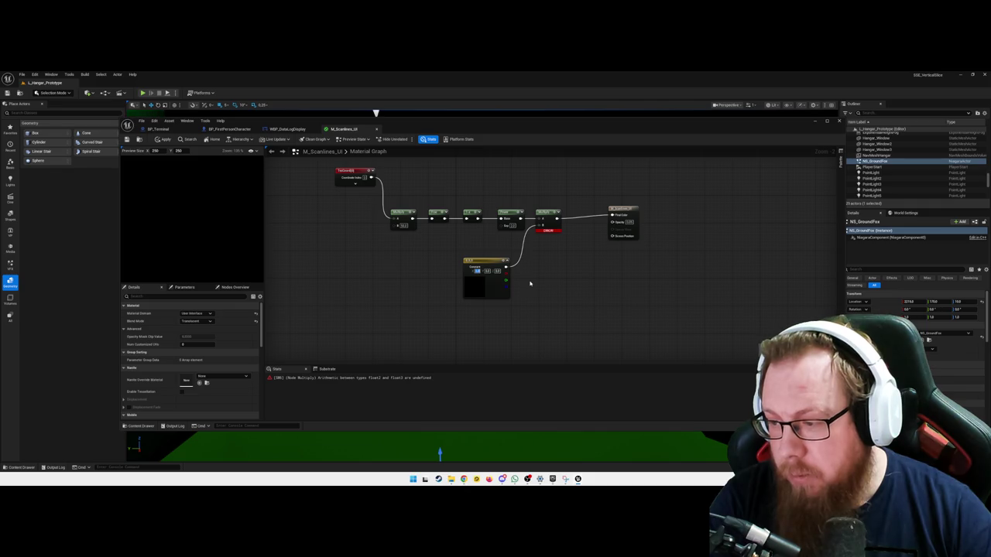
Set the Constant3Vector's green and blue values to 1, making it cyan
key("Tab")
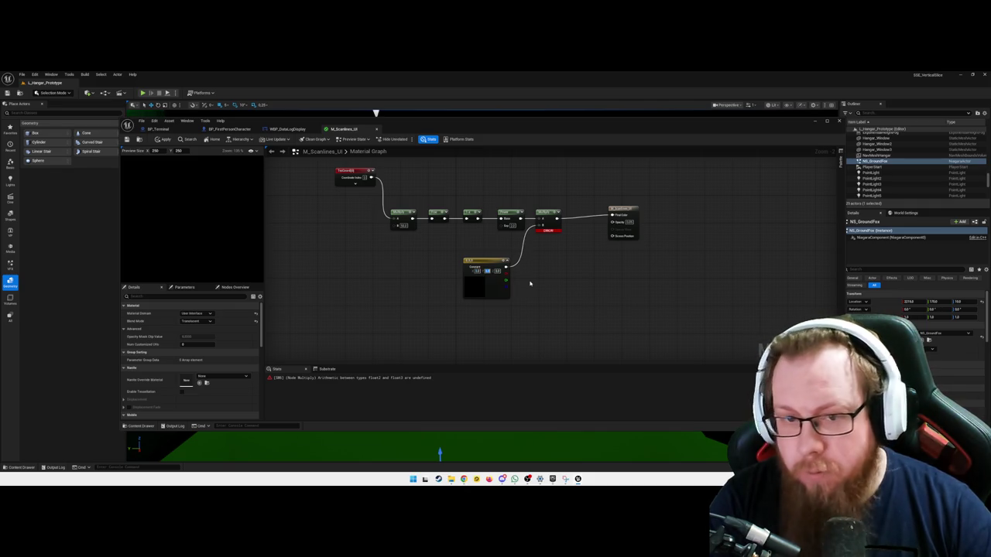
type("1")
key("Tab")
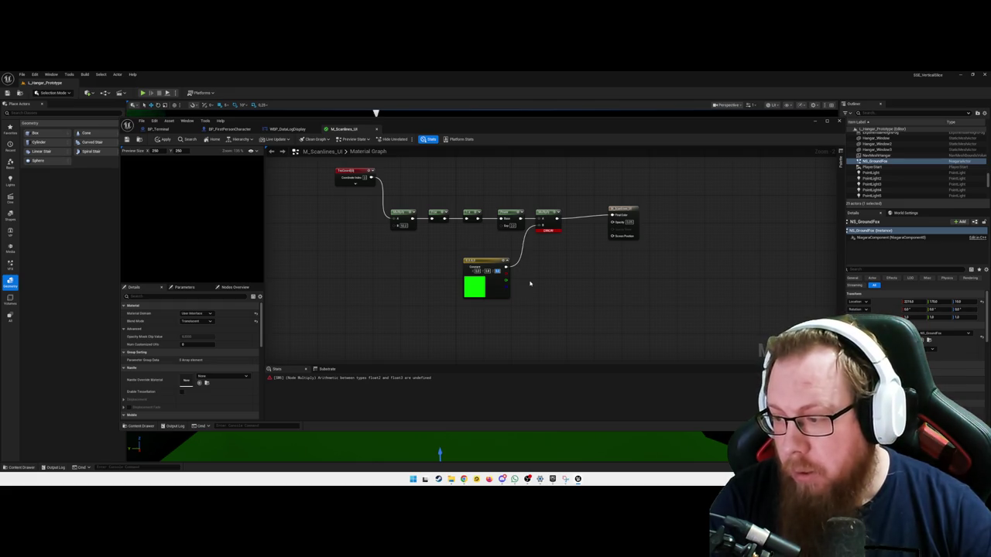
type("1")
key("Tab")
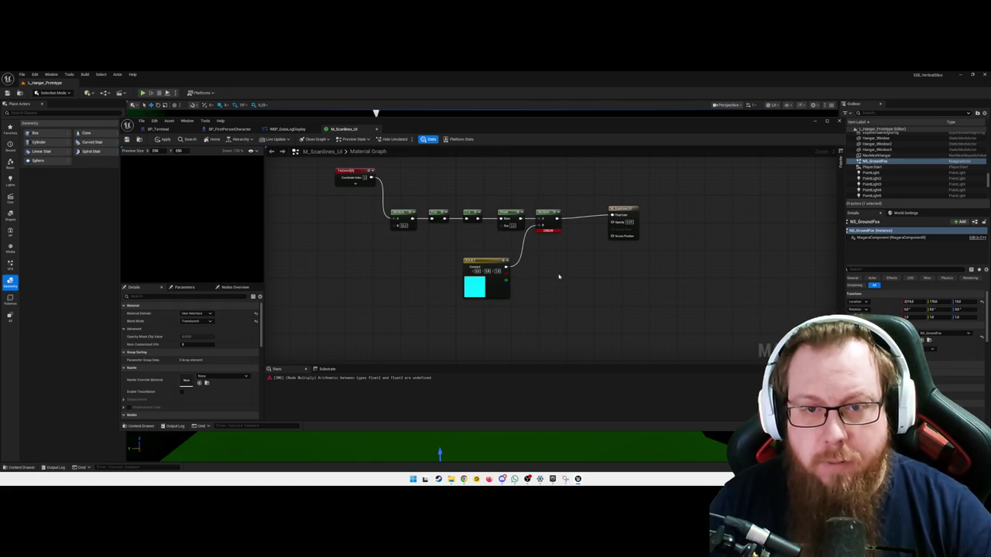
Wire the constant's full colour output into the final Multiply node's B input
mouse_move(546, 230)
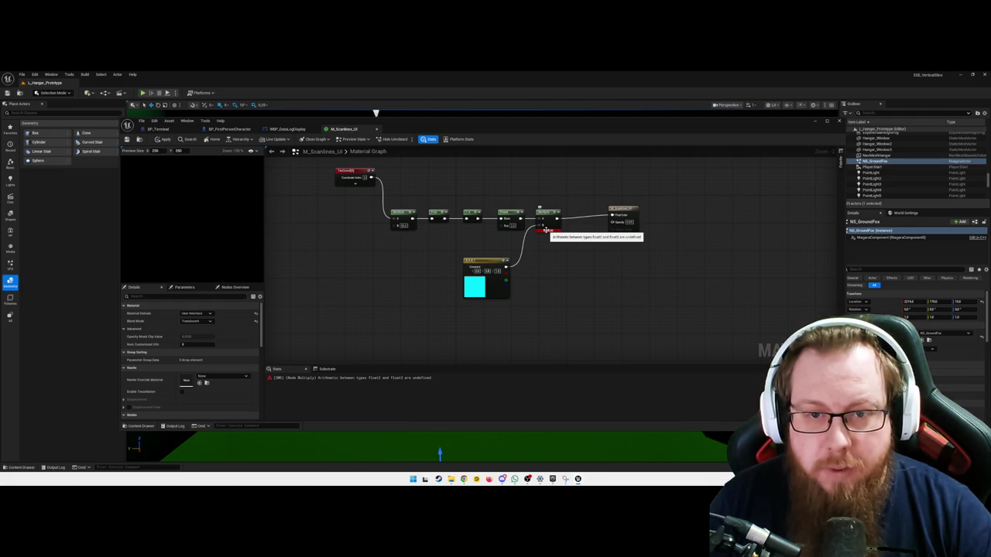
left_click(546, 230)
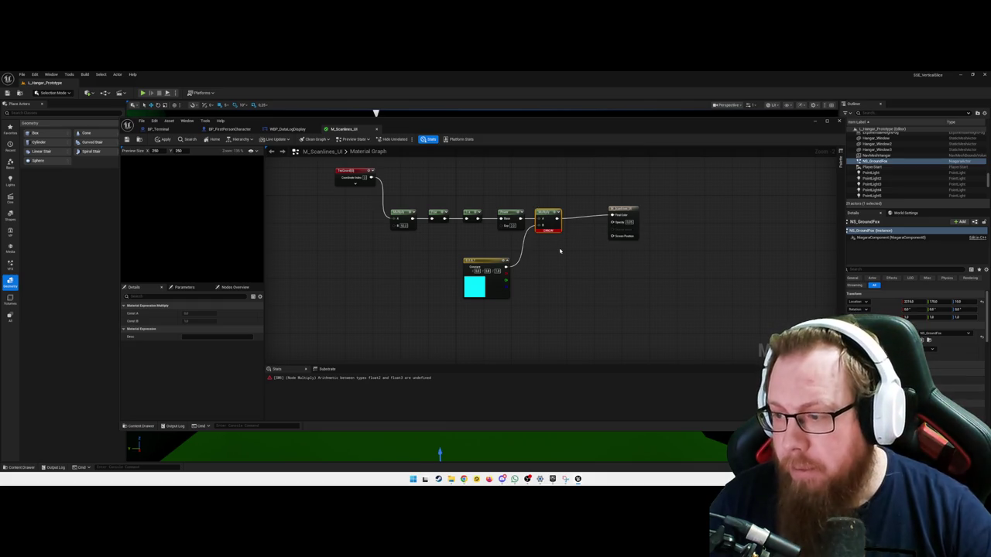
left_click(560, 251)
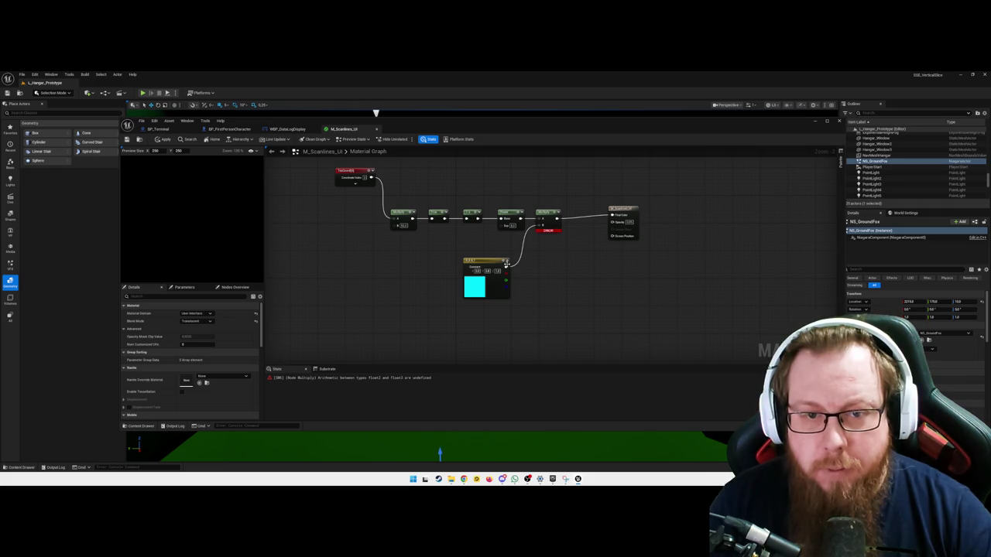
left_click_drag(507, 273, 542, 225)
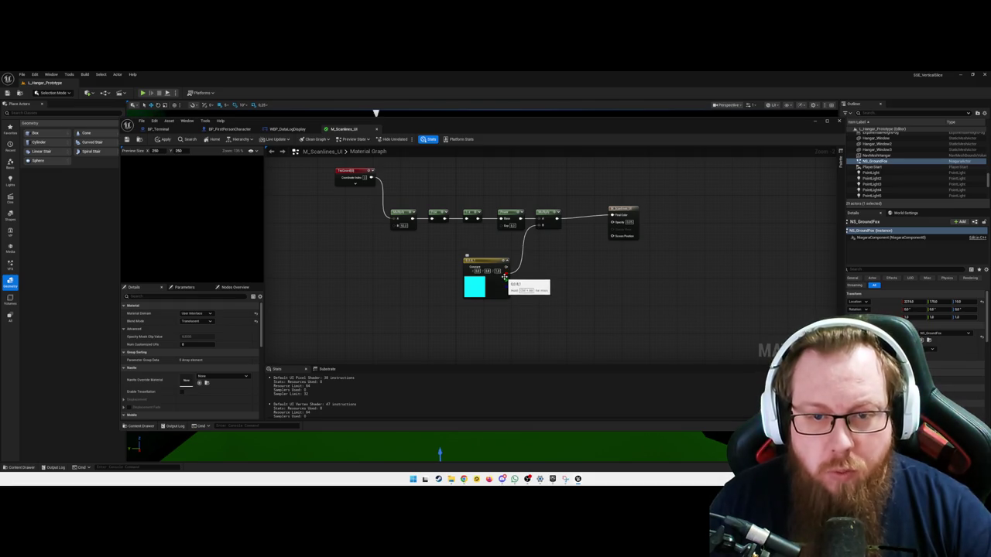
left_click_drag(505, 273, 543, 227)
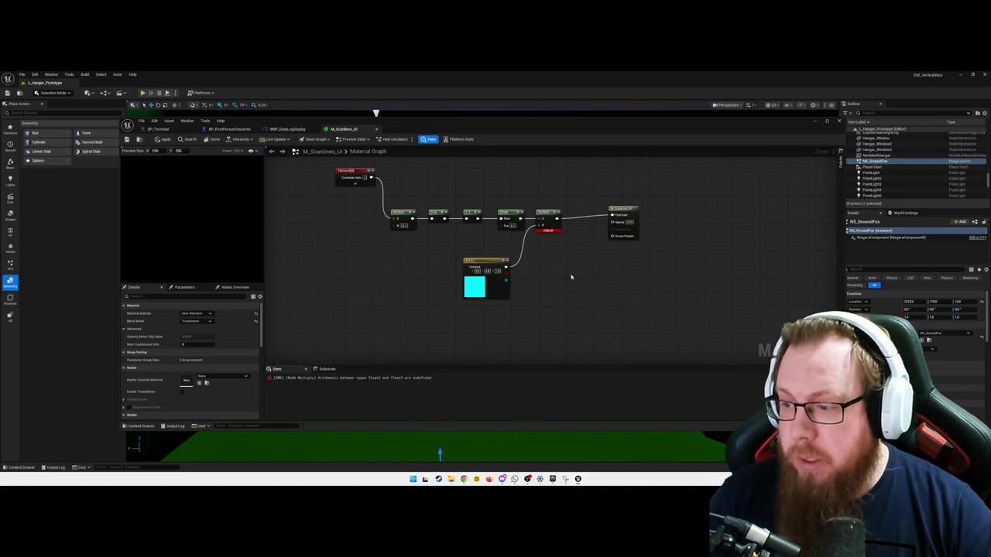
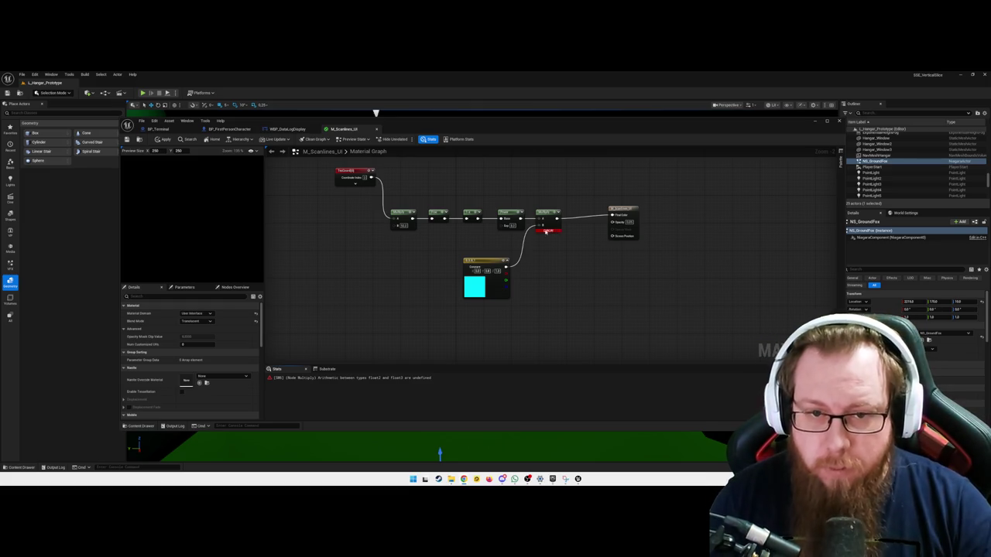
Add an AppendMany node from an 'append' search, then delete it as the wrong node
mouse_move(545, 230)
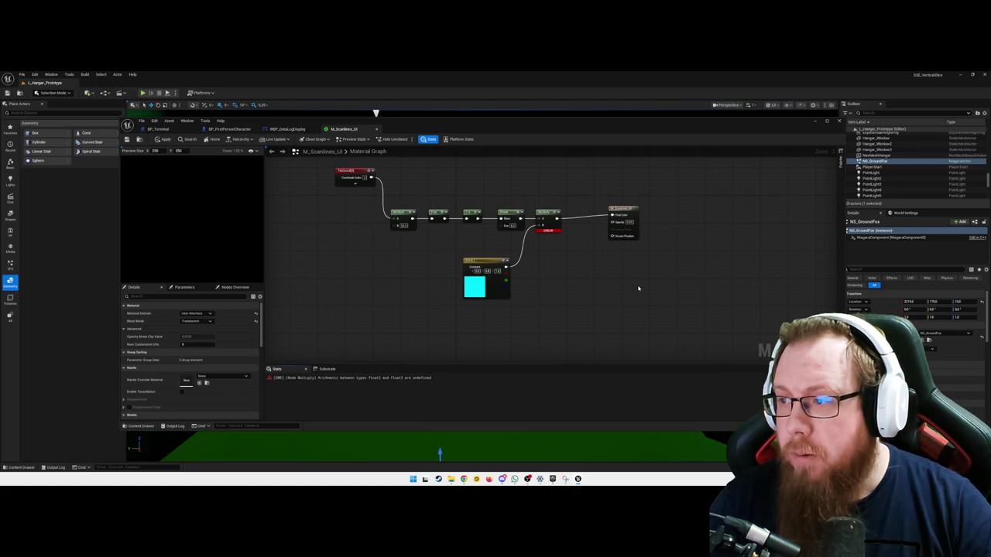
right_click(610, 287)
type("append")
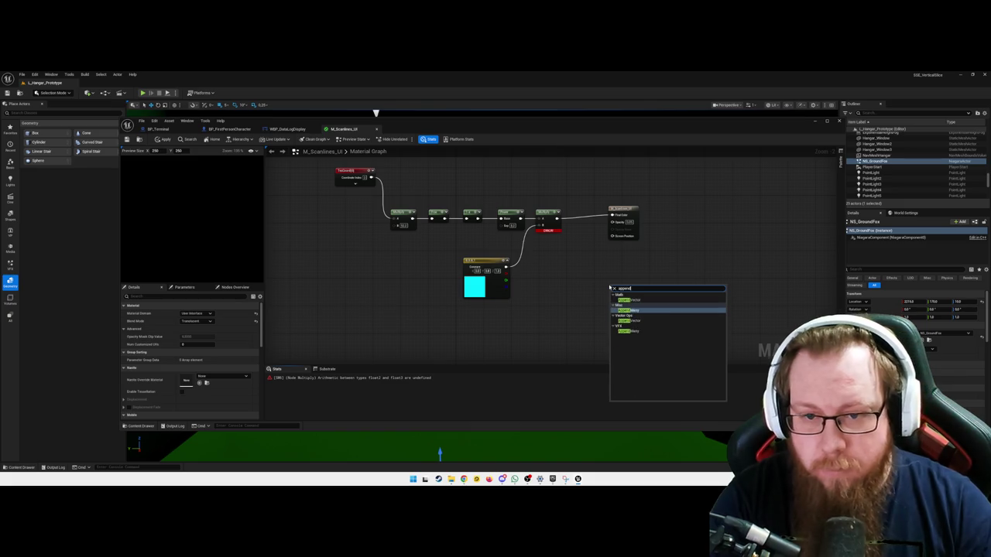
key("Return")
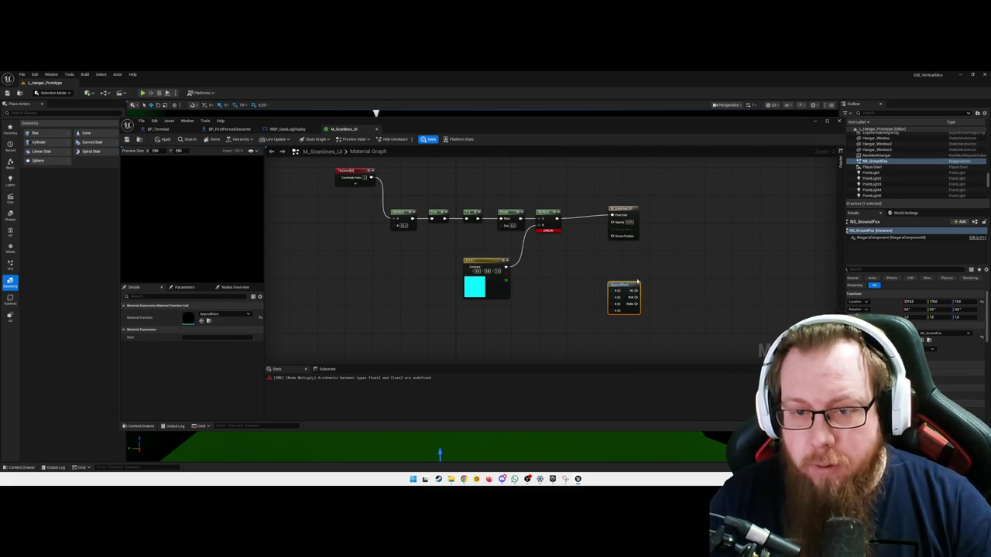
key("Delete")
Add an AppendVector node beside Multiply and wire it into Multiply's B input, replacing the cyan constant
right_click(590, 292)
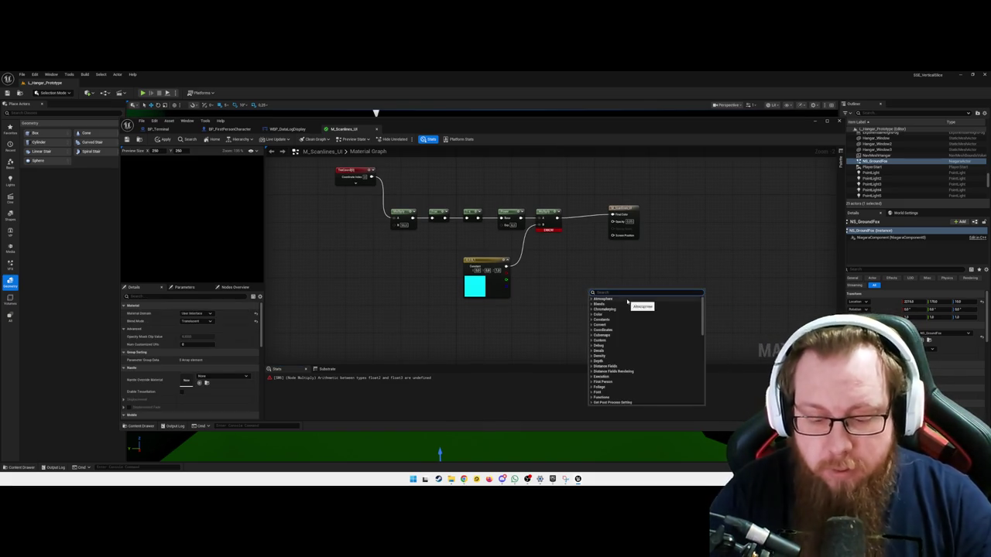
type("appendvec")
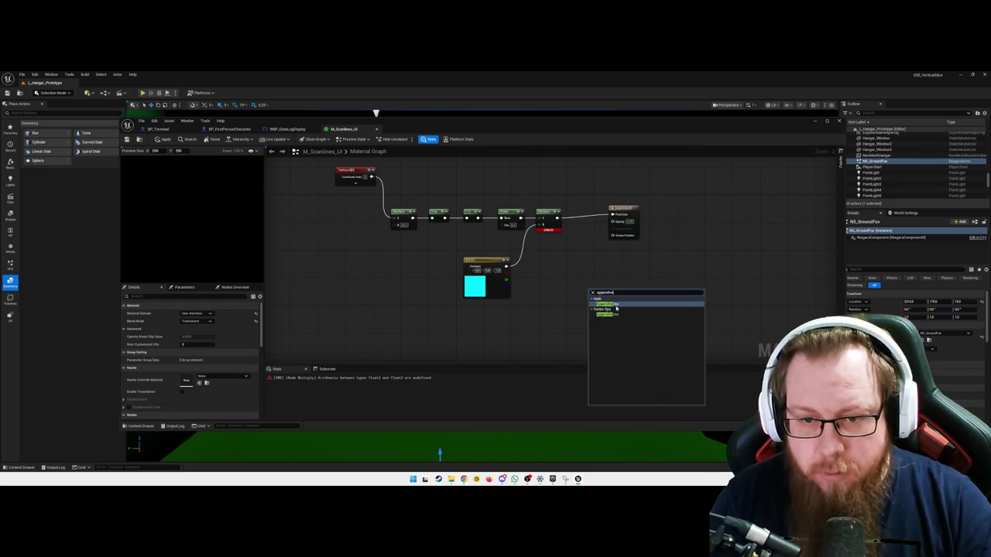
left_click(616, 308)
left_click_drag(592, 282, 561, 278)
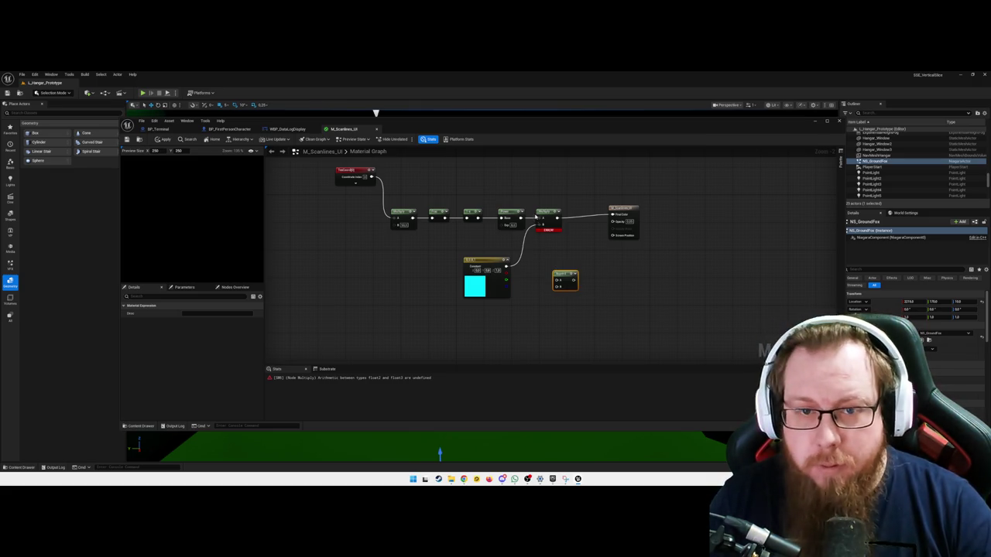
left_click_drag(540, 224, 557, 283)
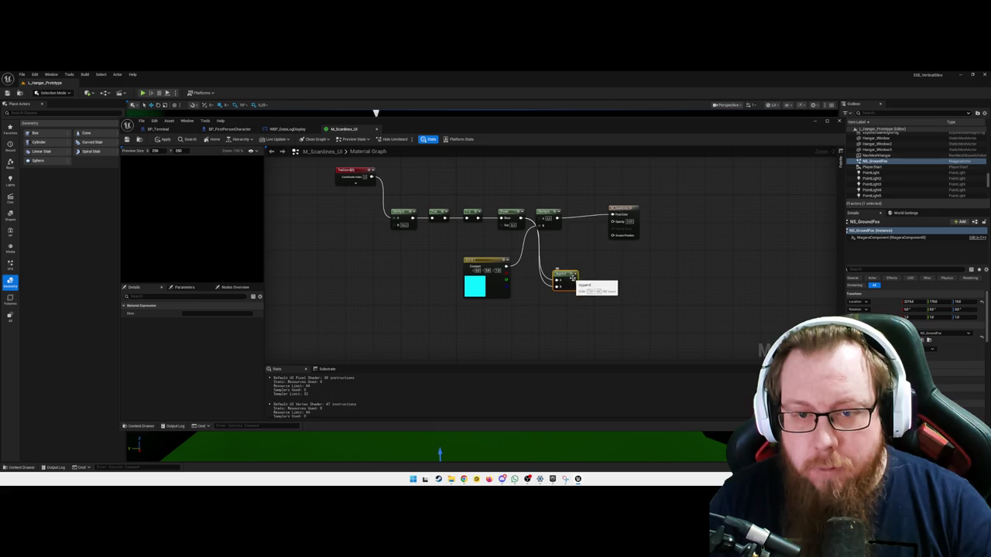
left_click_drag(574, 280, 542, 225)
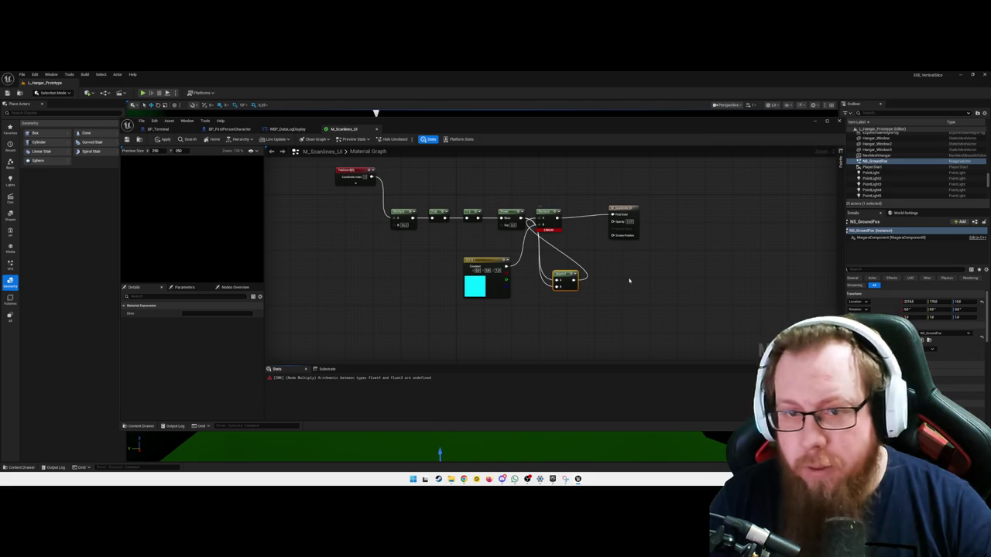
Delete the AppendVector node and nudge the Multiply node slightly right
key("Delete")
left_click_drag(541, 212, 551, 214)
left_click(591, 276)
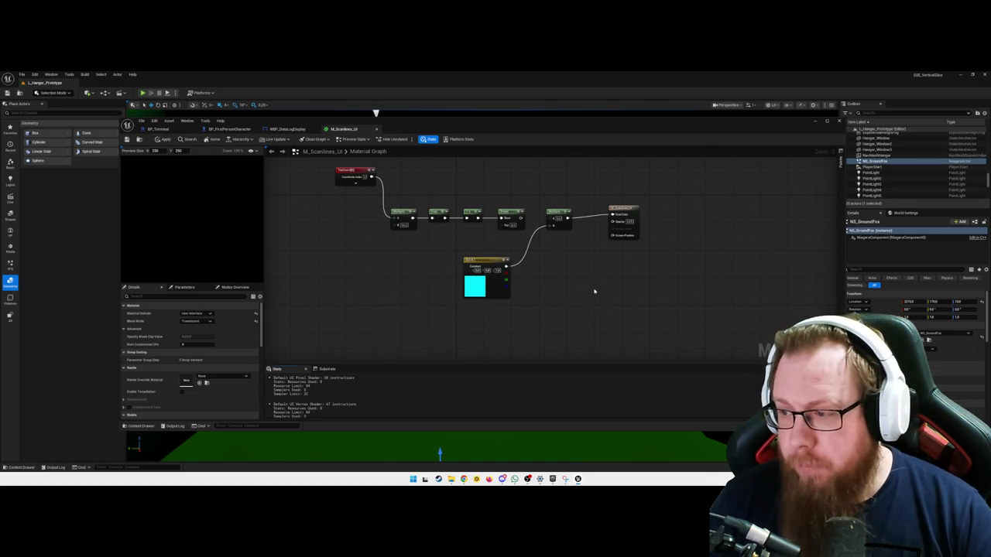
Add a ComponentMask node and wire it in right after TexCoord at the chain's head
right_click(610, 295)
type("component")
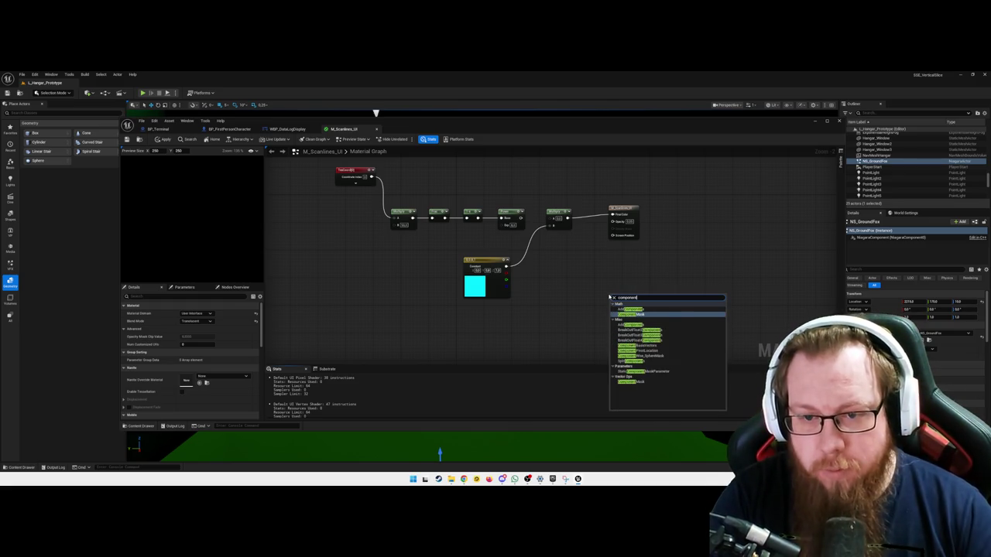
type("mask")
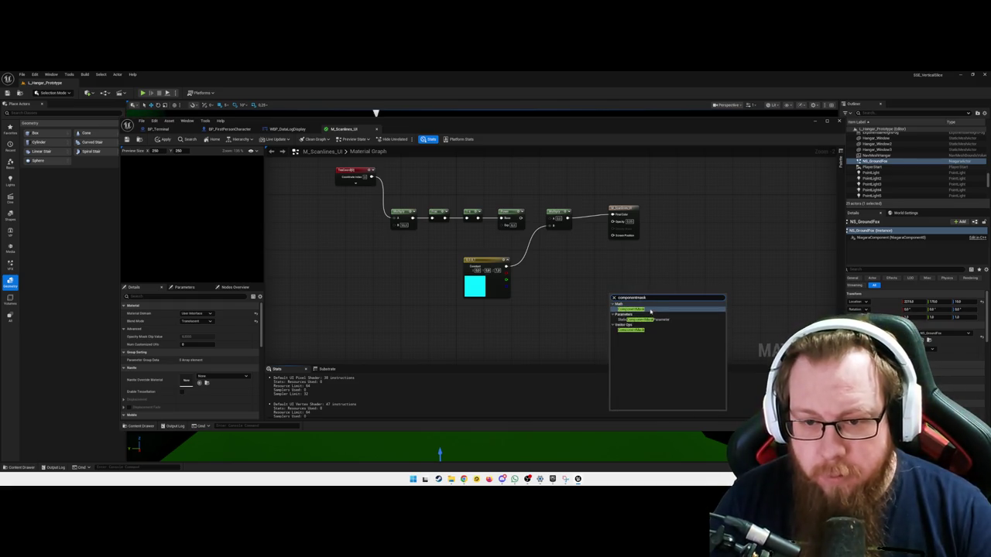
left_click(650, 311)
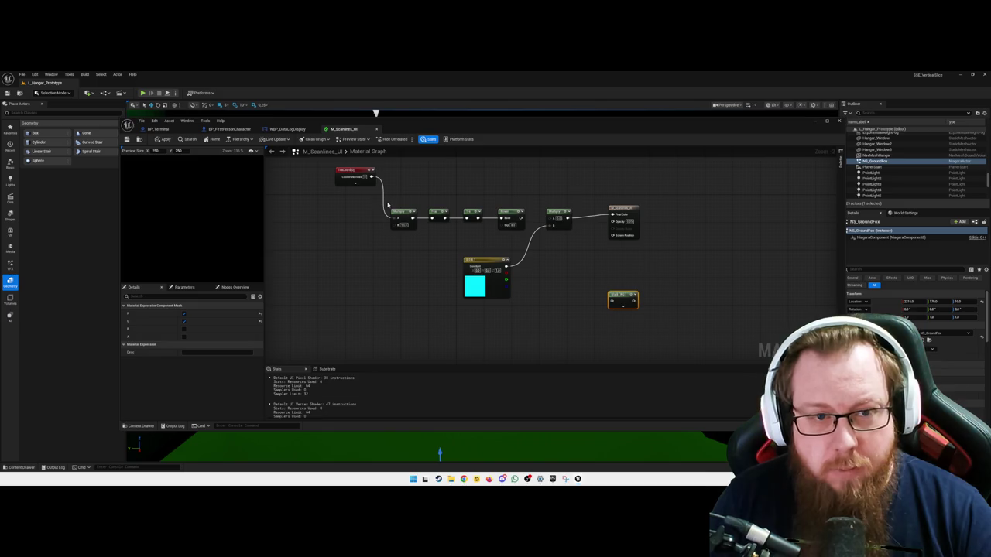
left_click_drag(352, 170, 288, 217)
mouse_move(612, 300)
left_mouse_down()
mouse_move(353, 212)
mouse_move(394, 218)
left_mouse_up()
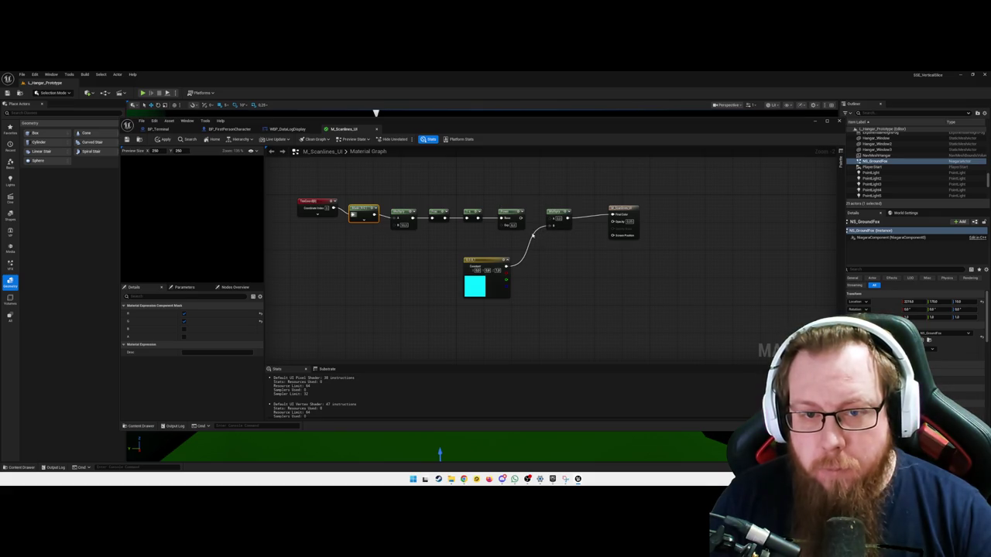
left_click(534, 234)
Break the cyan constant and output links, then reconnect Power into the Lerp input
left_click(552, 225, "alt")
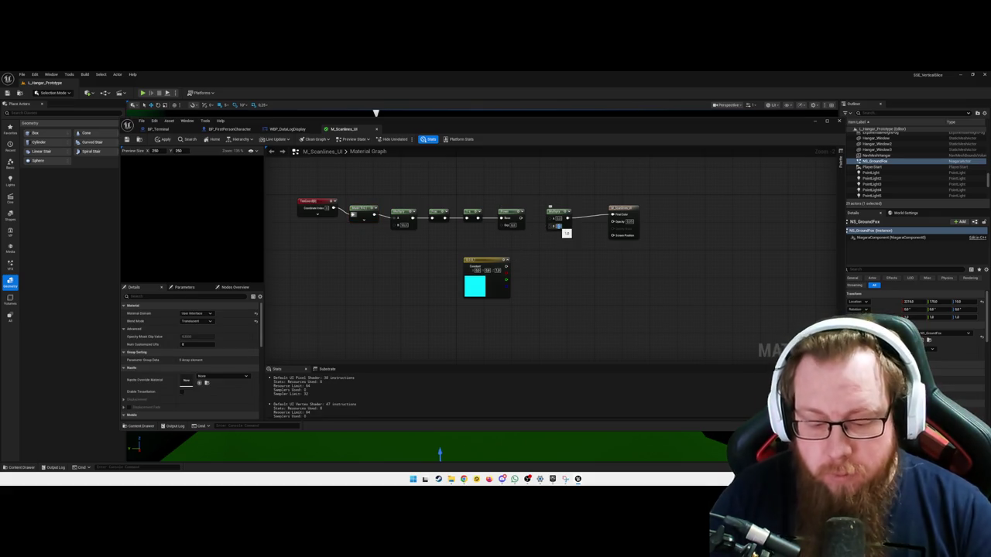
left_click(587, 219, "alt")
mouse_move(521, 217)
left_mouse_down()
mouse_move(577, 226)
mouse_move(552, 220)
left_mouse_up()
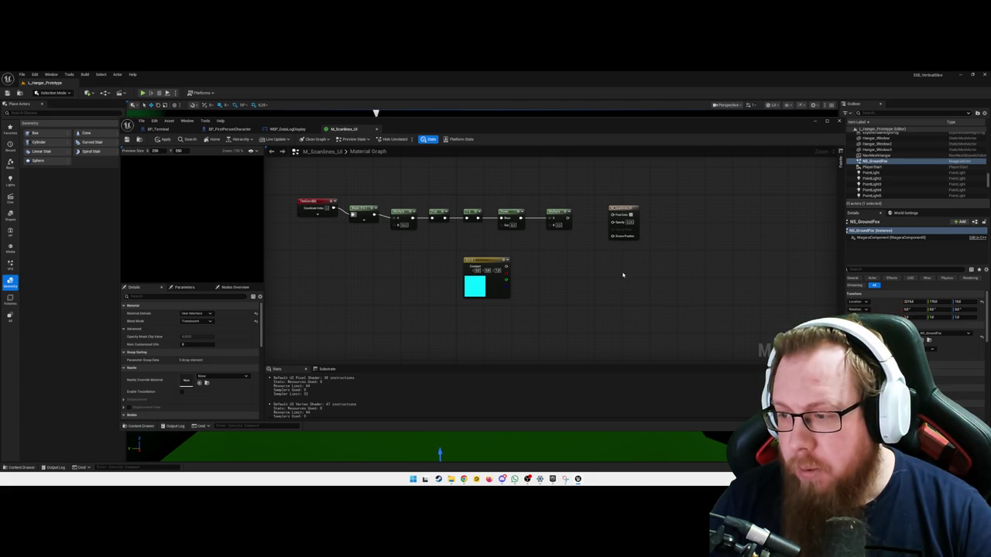
Nudge the output node down-right and move the cyan constant just under the chain's end
left_click_drag(618, 210, 621, 213)
left_click(582, 287)
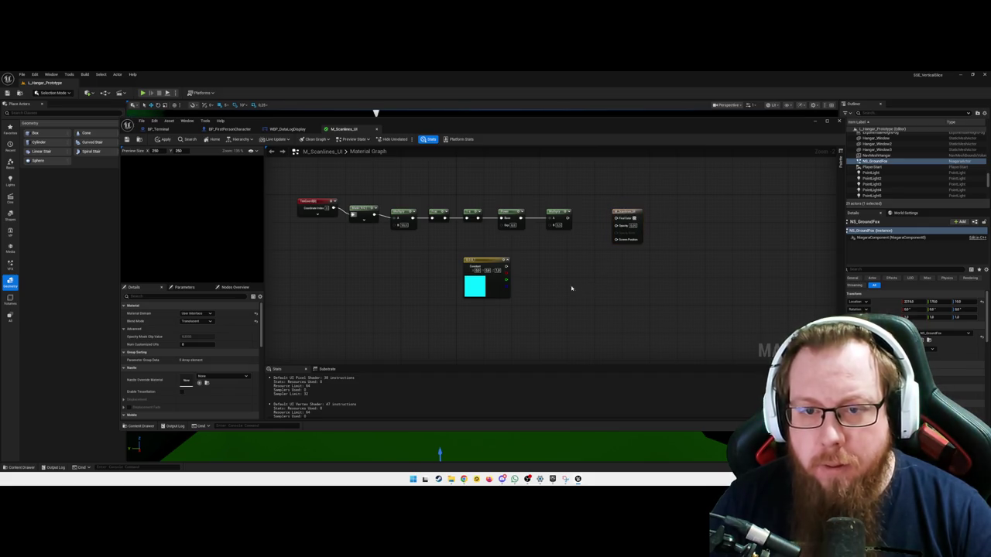
left_click_drag(485, 263, 548, 258)
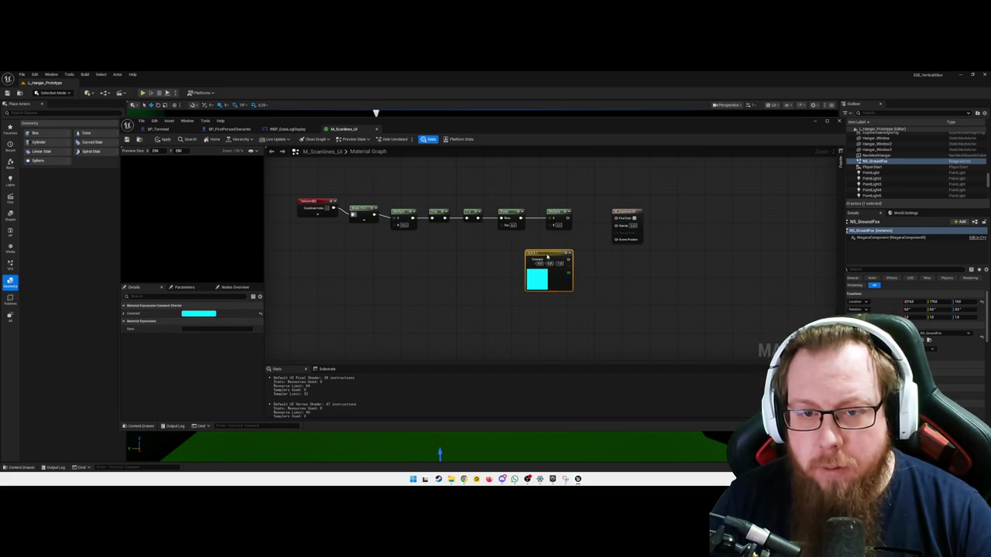
left_click(612, 281)
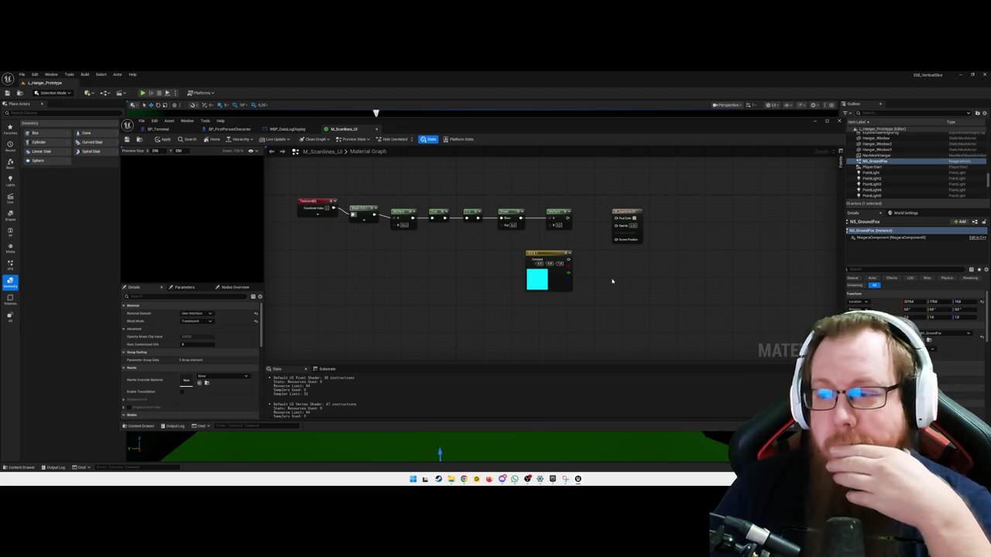
Add a Multiply node from a 'multi' node search
right_click(612, 281)
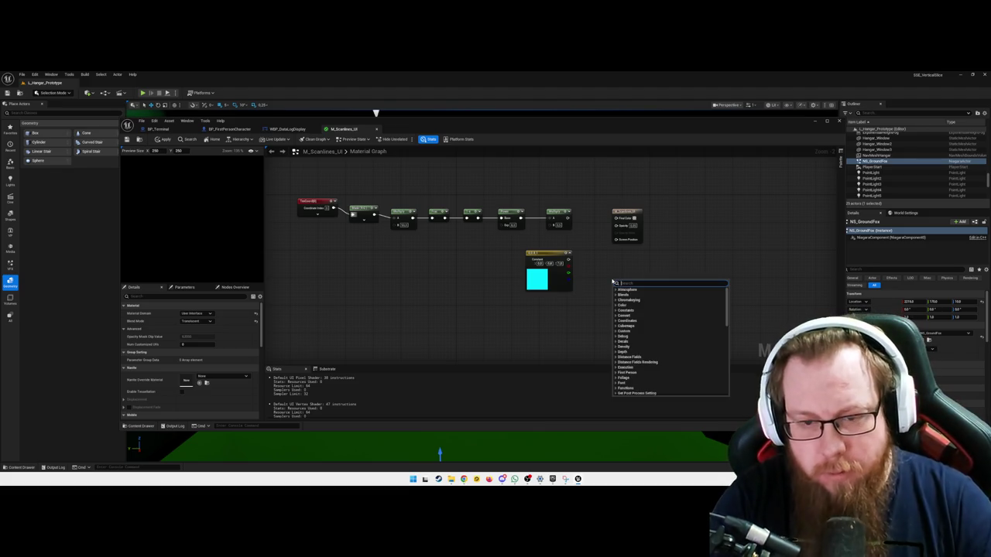
type("previo")
key("BackSpace")
key("BackSpace")
key("BackSpace")
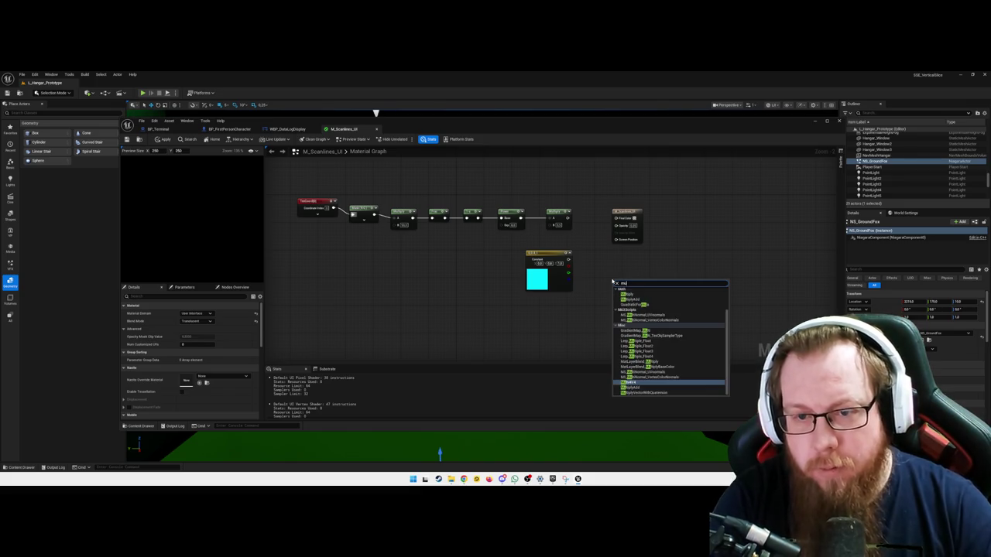
type("multi")
key("BackSpace")
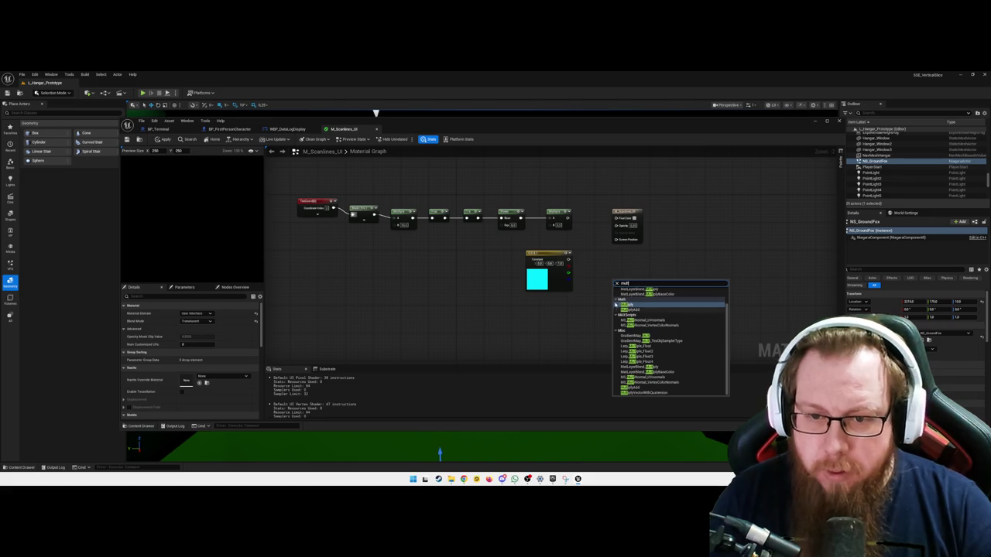
left_click(631, 306)
Wire the chain's end into Multiply A and the cyan constant into B, placing Multiply before the output
left_click_drag(569, 218, 618, 289)
left_click_drag(569, 264, 617, 294)
left_click_drag(548, 256, 548, 275)
mouse_move(626, 285)
left_mouse_down()
mouse_move(590, 216)
mouse_move(616, 219)
left_mouse_up()
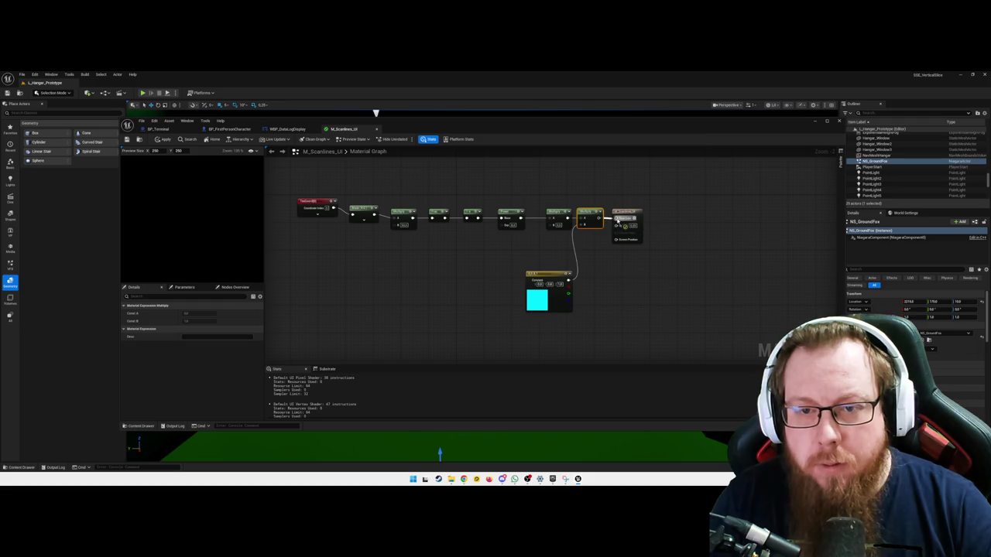
mouse_move(592, 229)
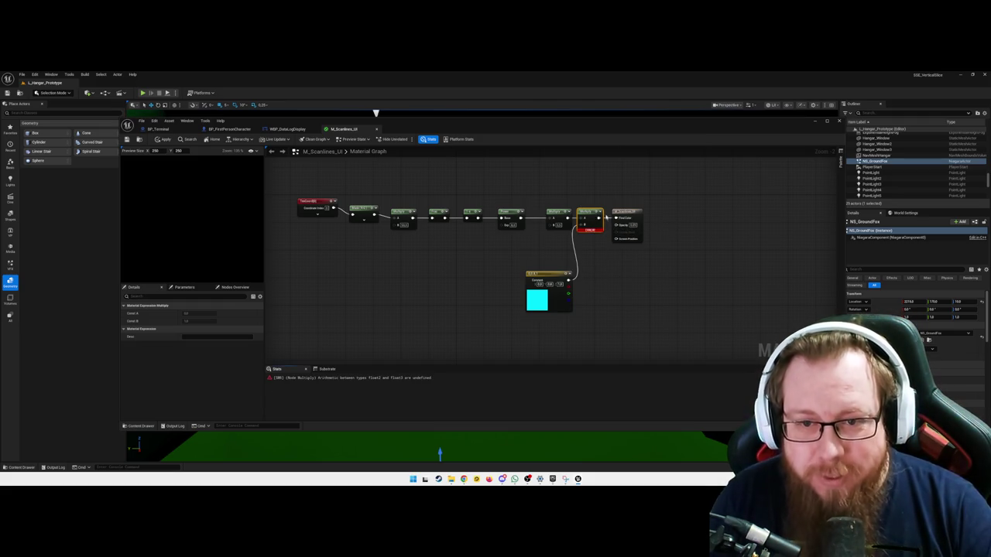
left_click(608, 220)
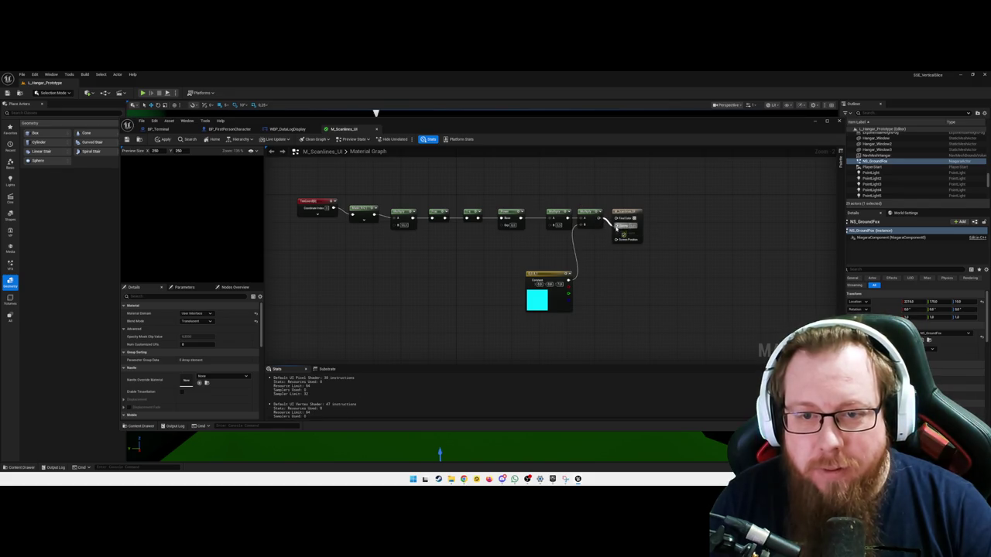
left_click(599, 217, "alt")
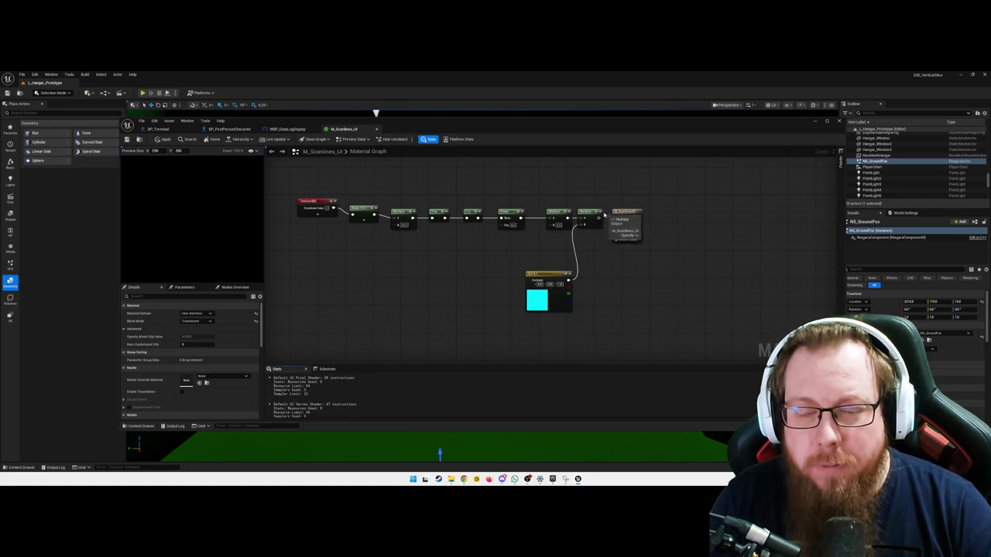
right_click(631, 290)
type("tex")
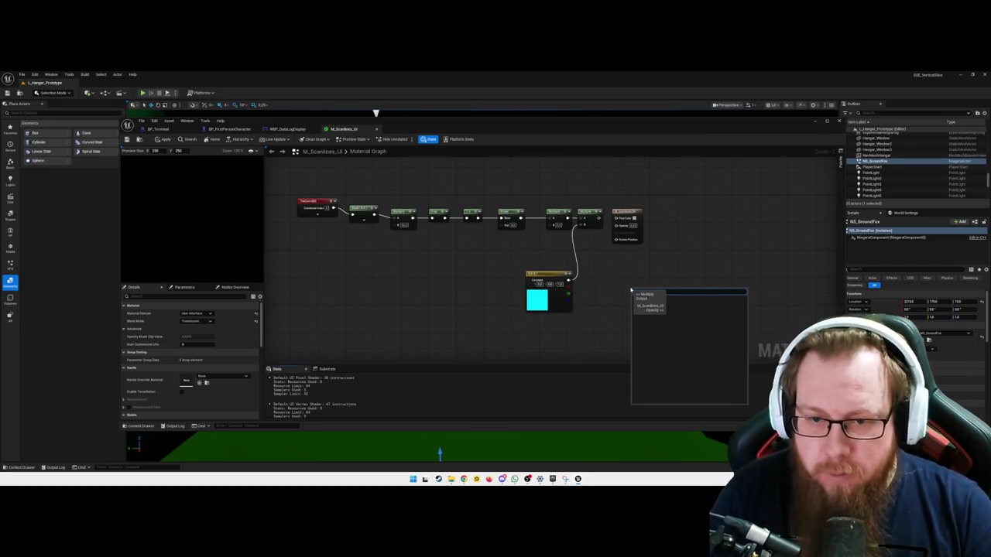
key("BackSpace")
key("BackSpace")
key("BackSpace")
type("vec")
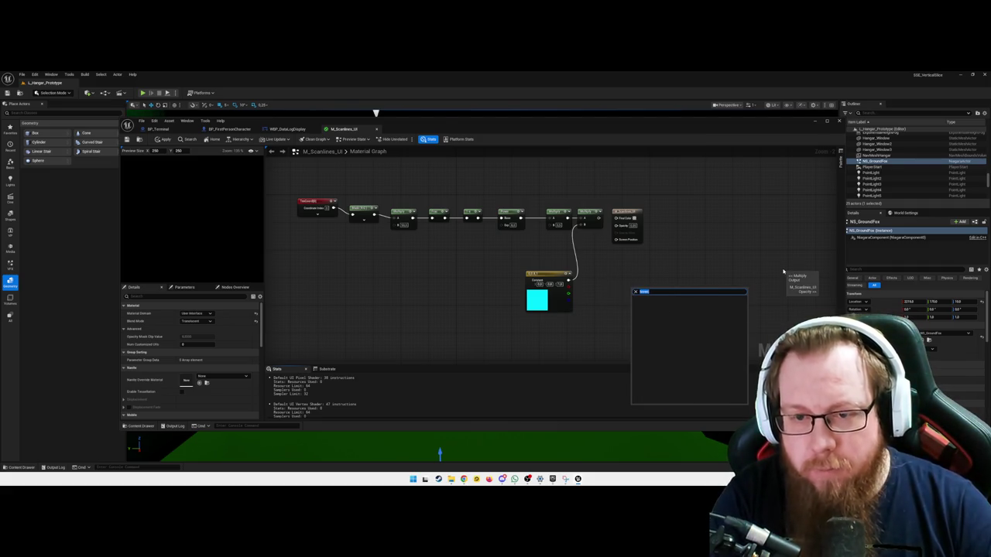
type("tor")
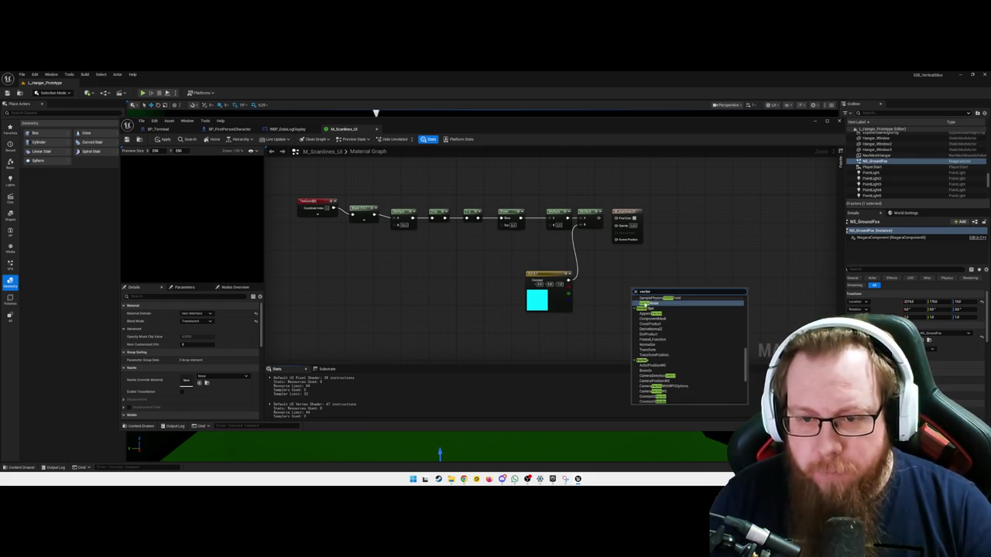
left_click(653, 318)
left_click_drag(643, 285, 622, 272)
mouse_move(608, 220)
left_mouse_down()
mouse_move(613, 276)
mouse_move(629, 219)
left_mouse_up()
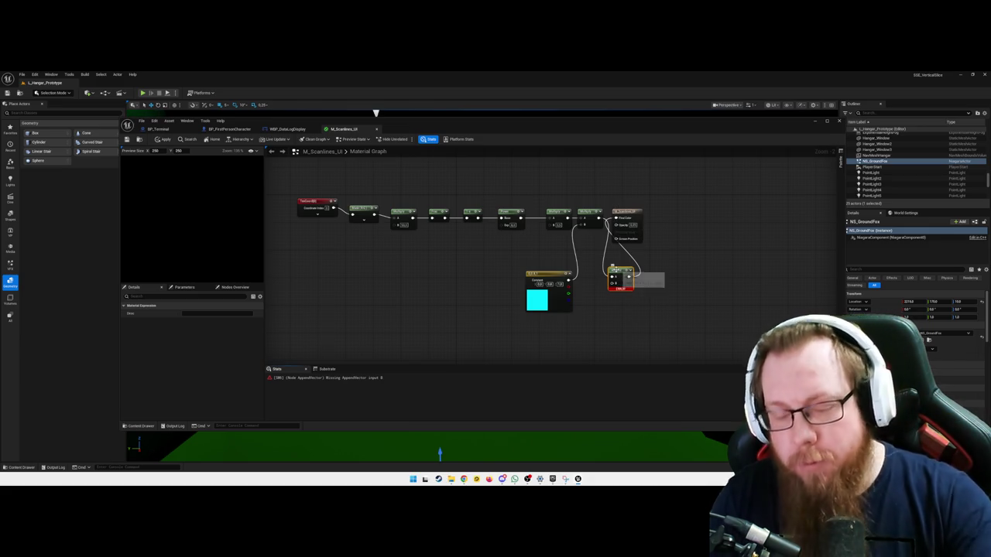
key("Delete")
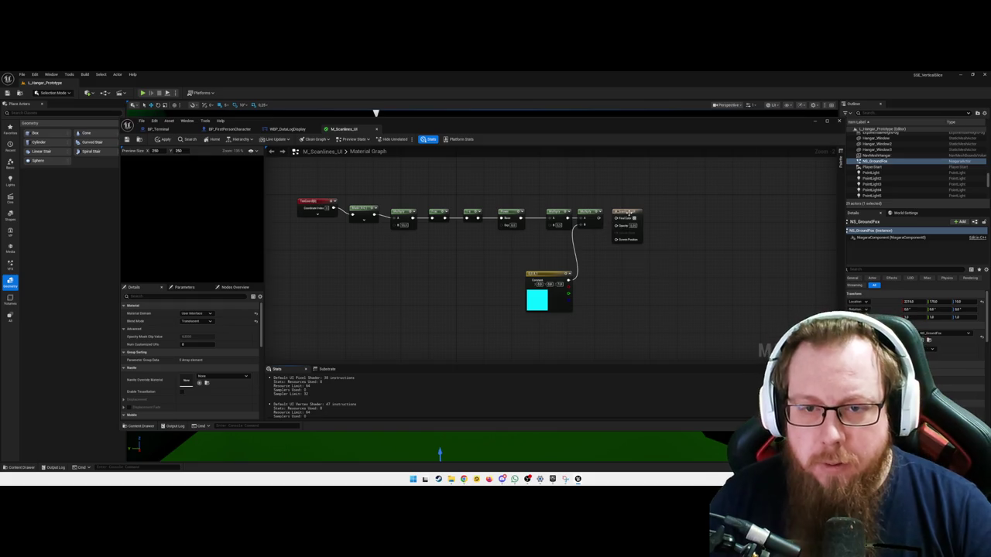
Nudge the M_Scanlines_UI output node slightly right of the scanline chain
left_click_drag(644, 218, 656, 217)
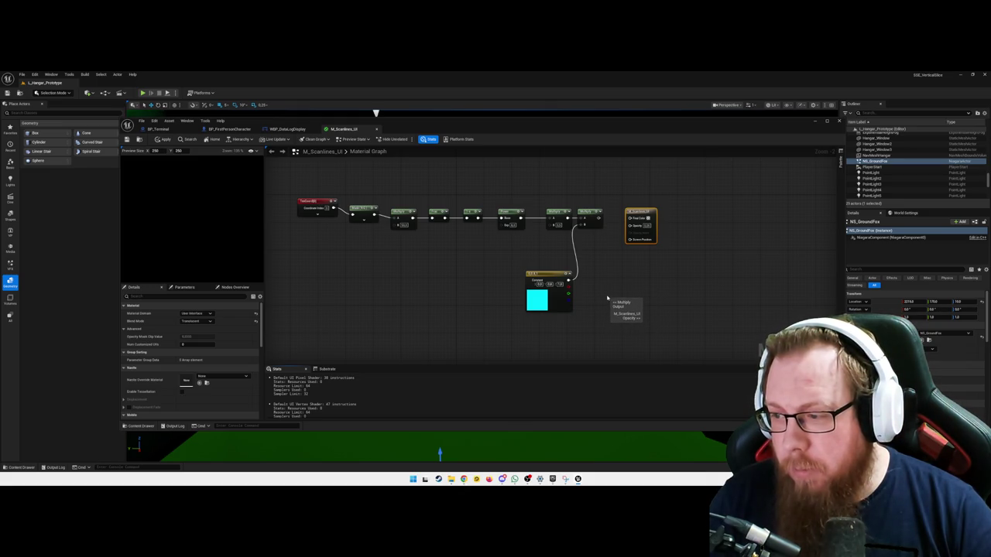
left_click(611, 277)
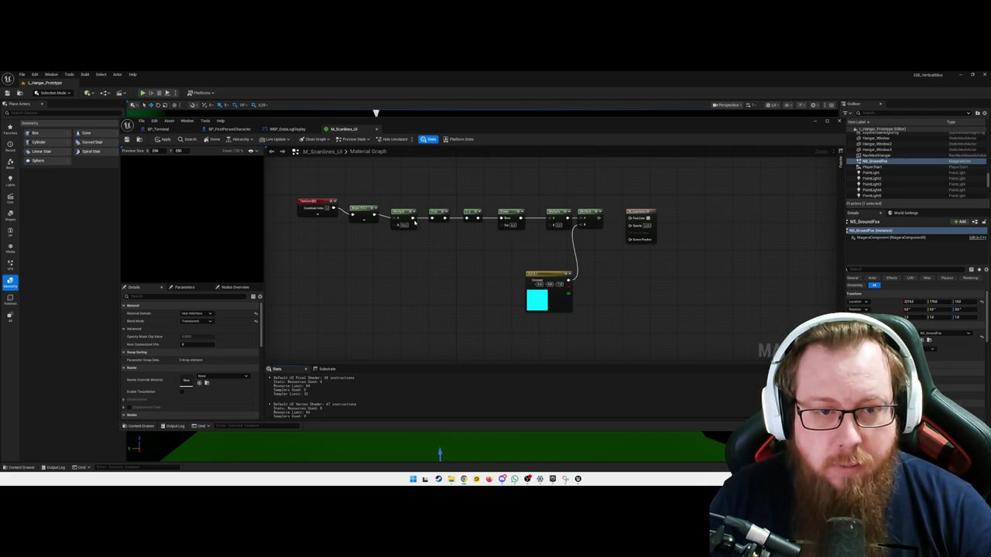
right_click(398, 219)
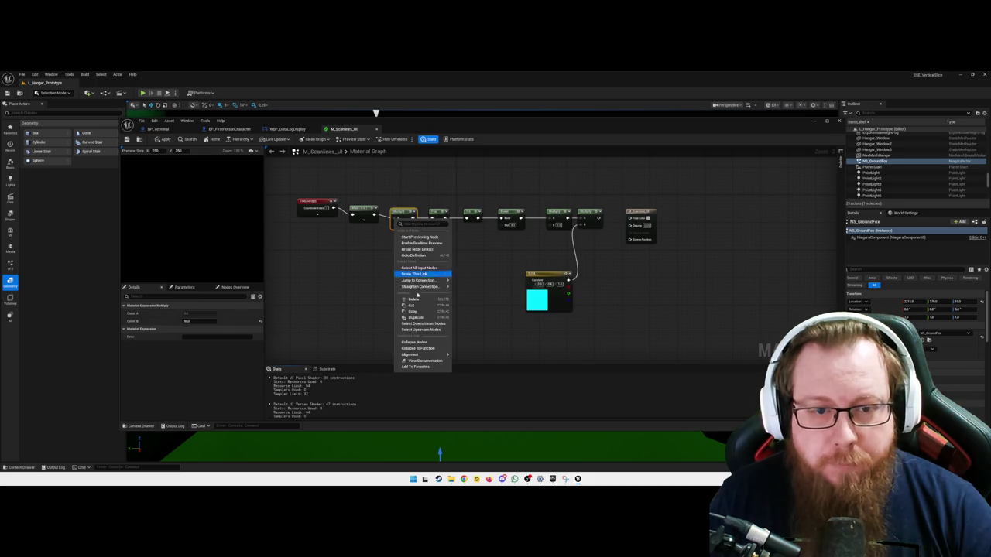
Straighten the connections on the first Multiply and Component Mask nodes, and nudge the cyan constant up-left
mouse_move(424, 287)
left_click(488, 290)
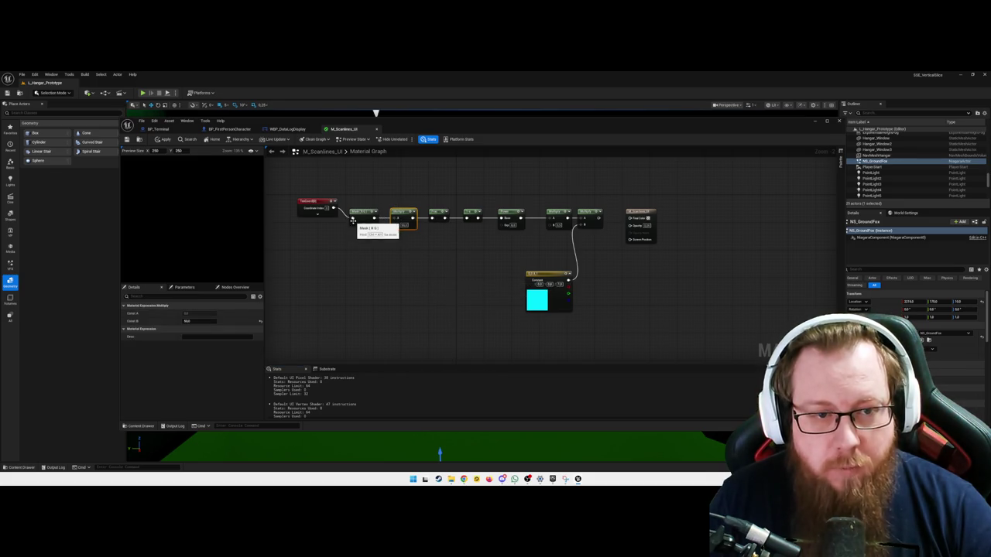
right_click(354, 219)
mouse_move(391, 290)
left_click(424, 296)
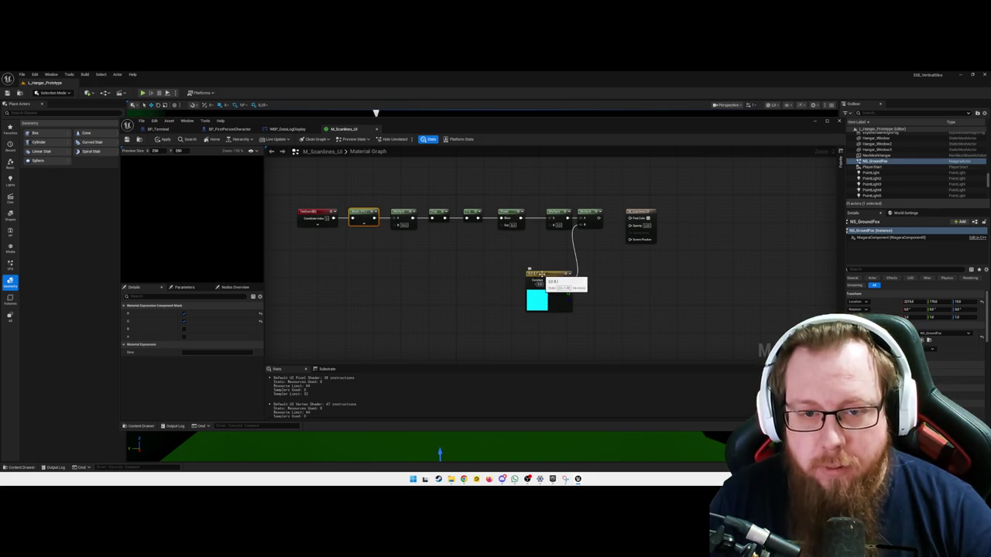
left_click_drag(541, 275, 532, 272)
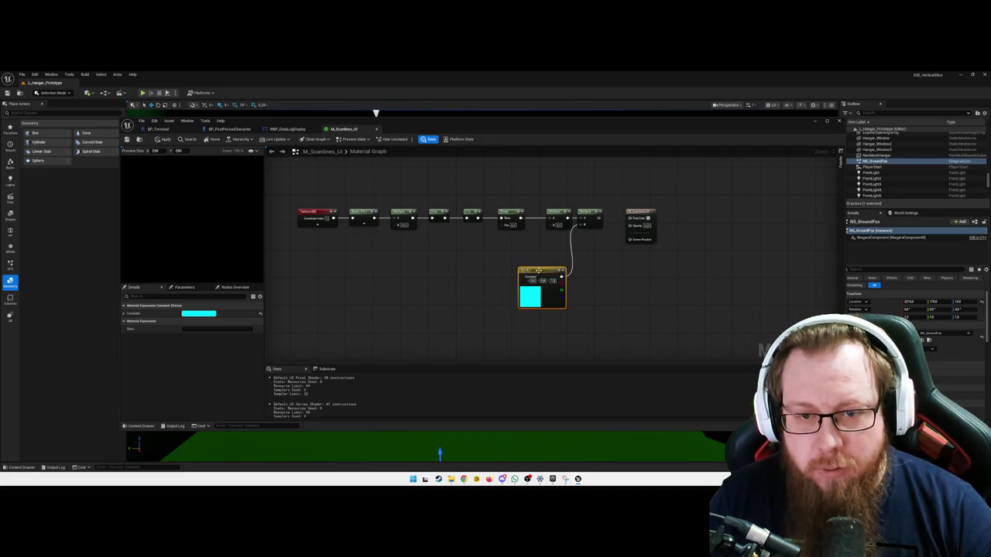
left_click(636, 298)
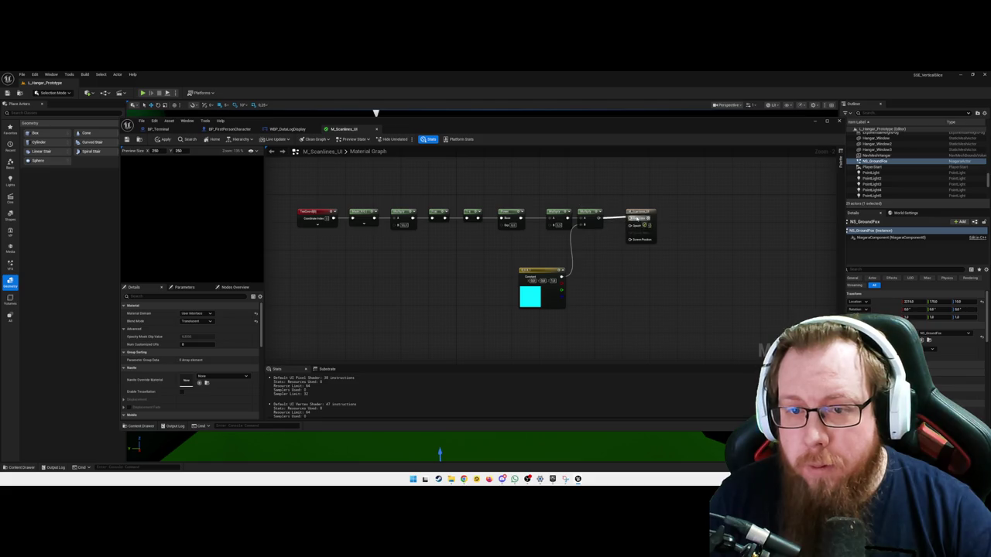
Break the mismatched Final Color link and move the cyan constant and a Multiply above the chain
mouse_move(592, 230)
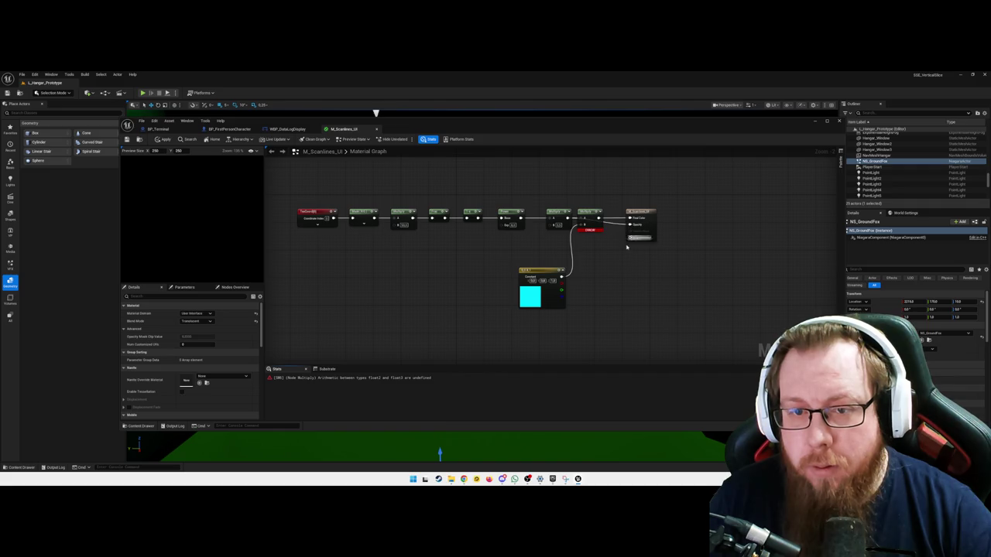
left_click(629, 218, "alt")
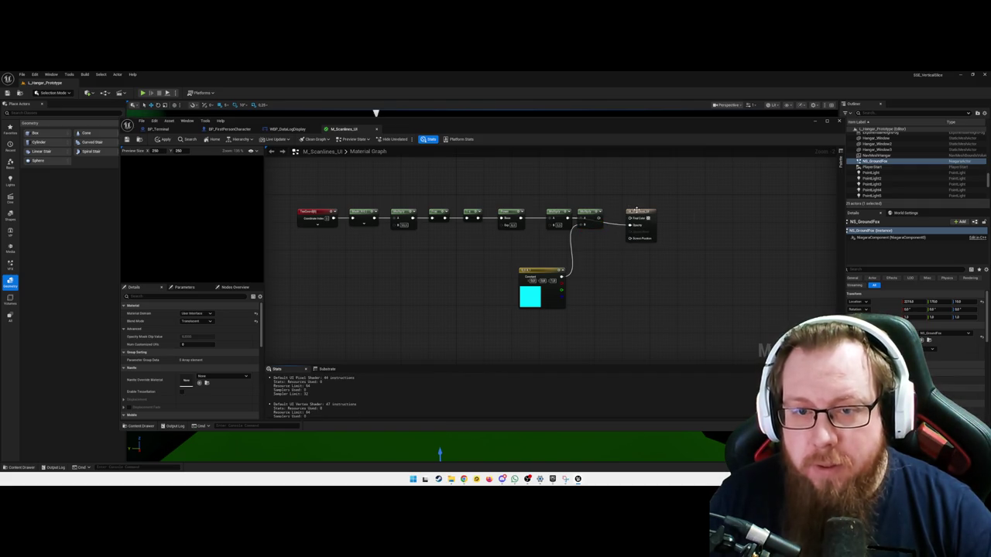
left_click_drag(635, 211, 641, 191)
mouse_move(594, 219)
left_mouse_down()
mouse_move(608, 239)
mouse_move(603, 260)
mouse_move(601, 248)
mouse_move(564, 261)
mouse_move(590, 265)
left_mouse_up()
mouse_move(544, 288)
left_mouse_down()
mouse_move(548, 190)
mouse_move(533, 189)
left_mouse_up()
left_click_drag(598, 270, 595, 194)
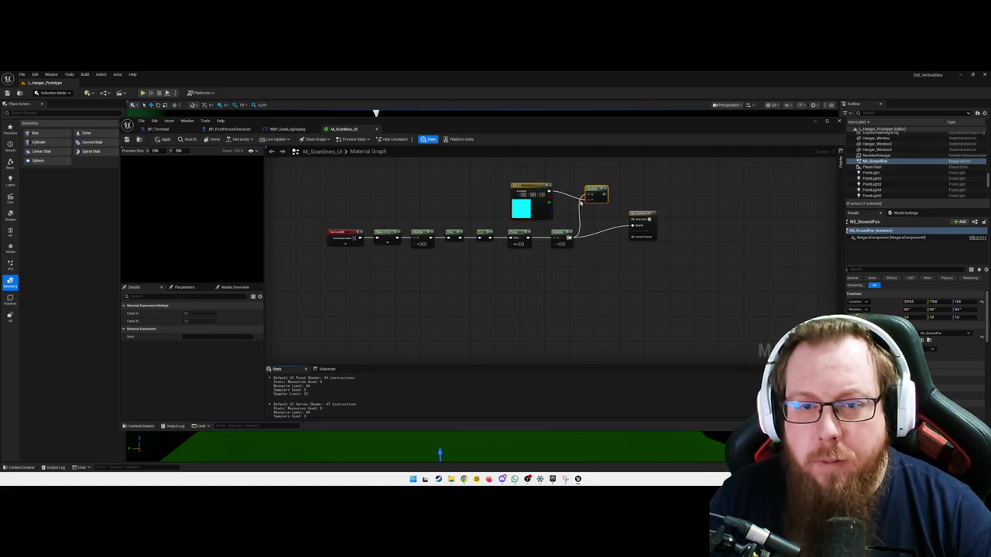
Wire the cyan constant and the chain's result into Multiply, and Multiply into Final Color
left_click(561, 198)
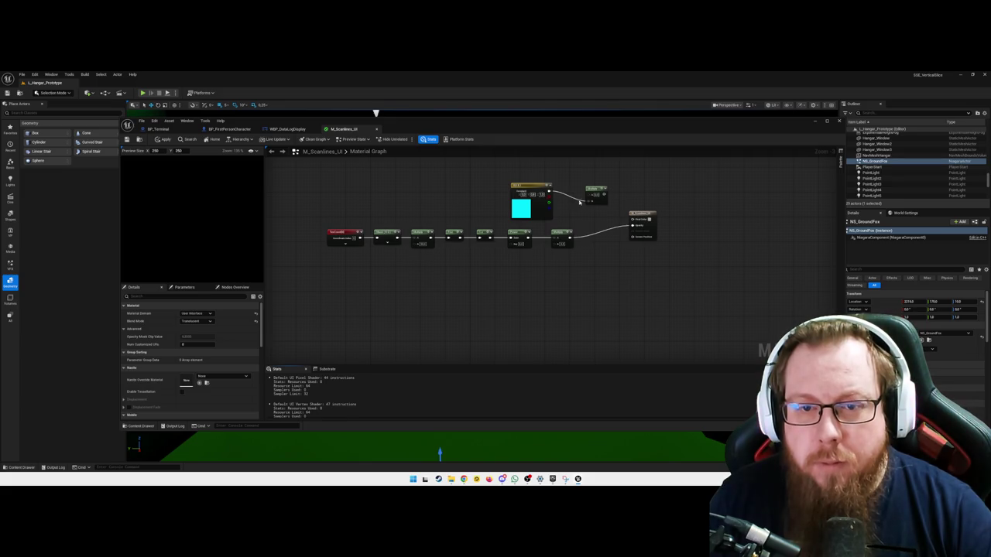
left_click_drag(550, 189, 593, 199)
left_click_drag(571, 234, 592, 200)
left_click(597, 192)
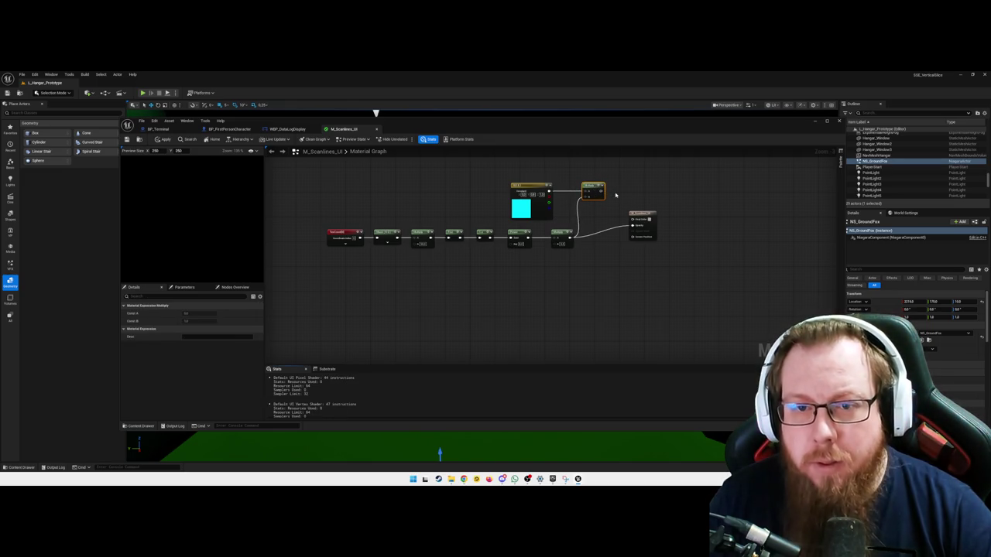
scroll(598, 192, "up", 2)
left_click_drag(584, 206, 625, 242)
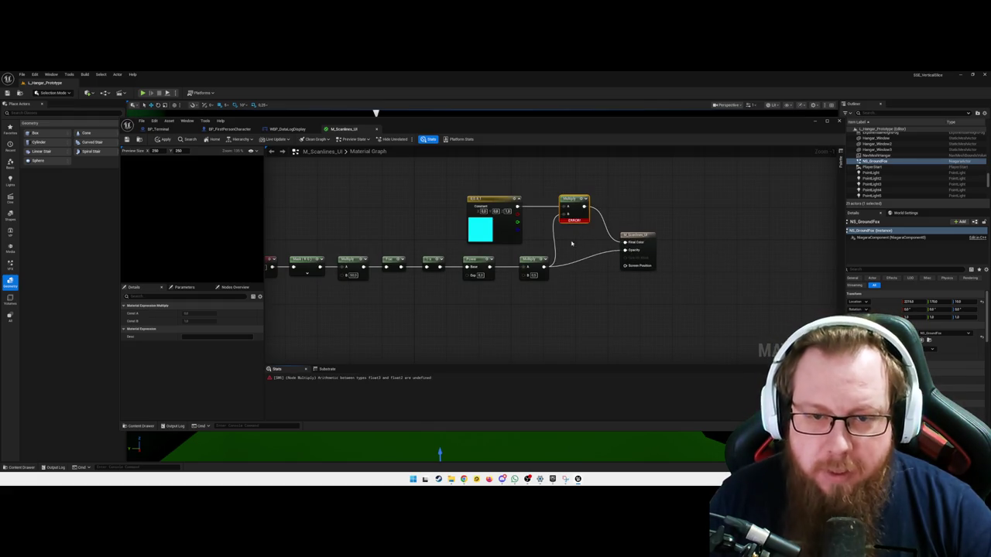
Tidy the layout by shifting the output node down and repositioning the Multiply nodes
left_click_drag(635, 236, 638, 254)
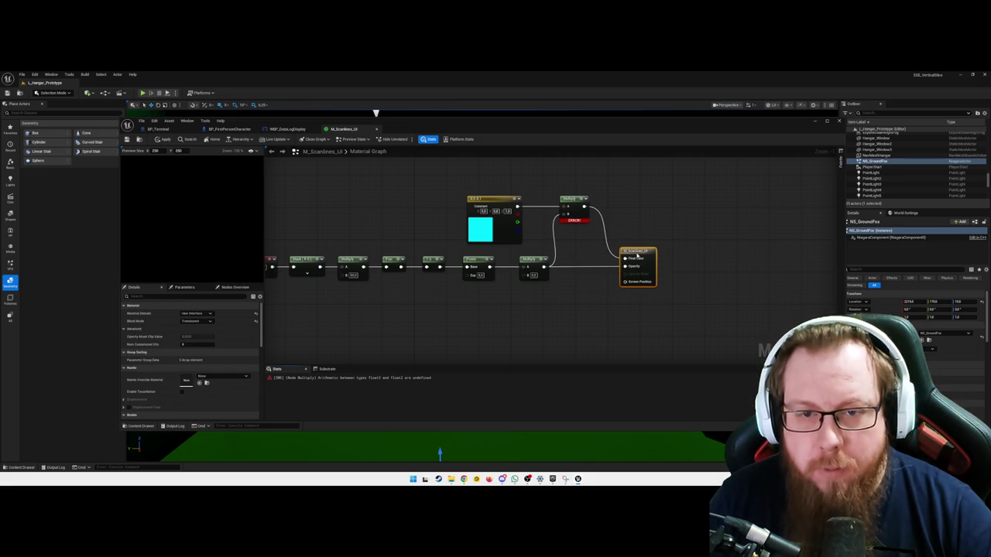
left_click_drag(575, 199, 585, 203)
left_click(584, 249)
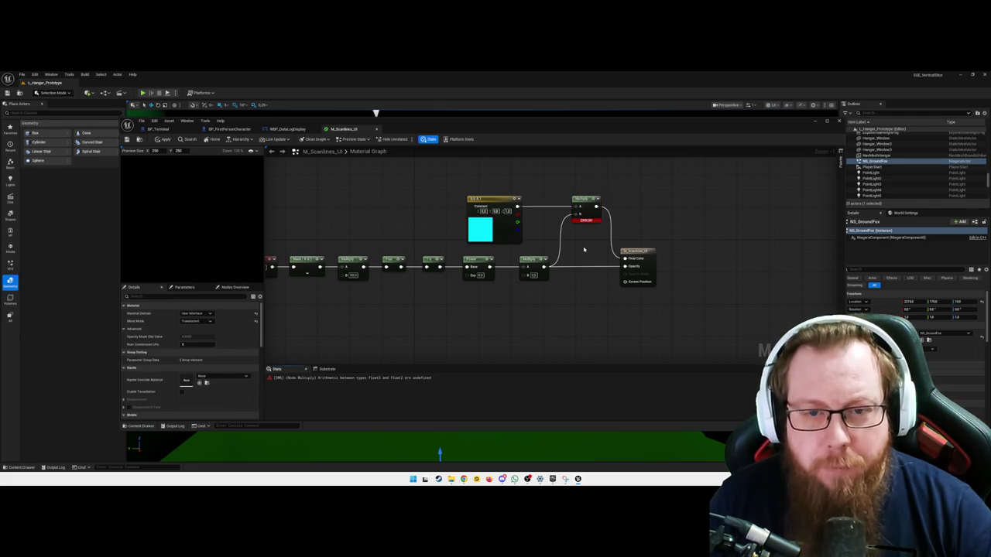
mouse_move(533, 259)
left_mouse_down()
mouse_move(534, 288)
mouse_move(541, 260)
left_mouse_up()
left_click(594, 301)
left_click(601, 301)
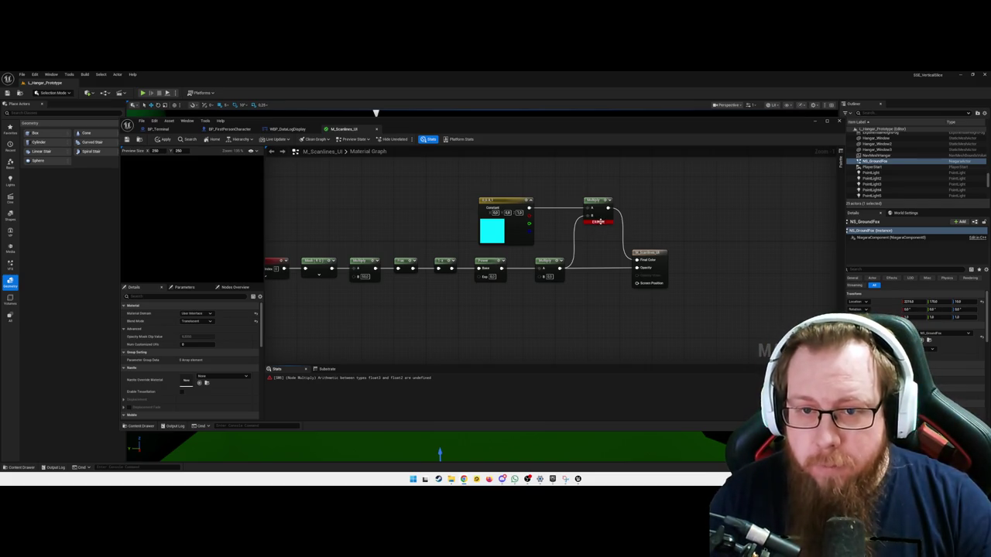
mouse_move(596, 223)
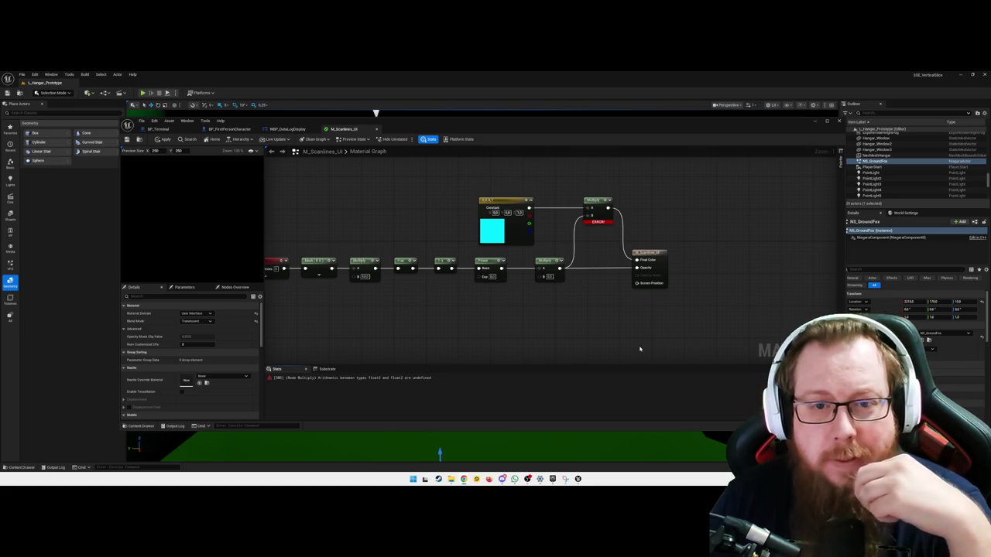
left_click_drag(523, 342, 577, 323)
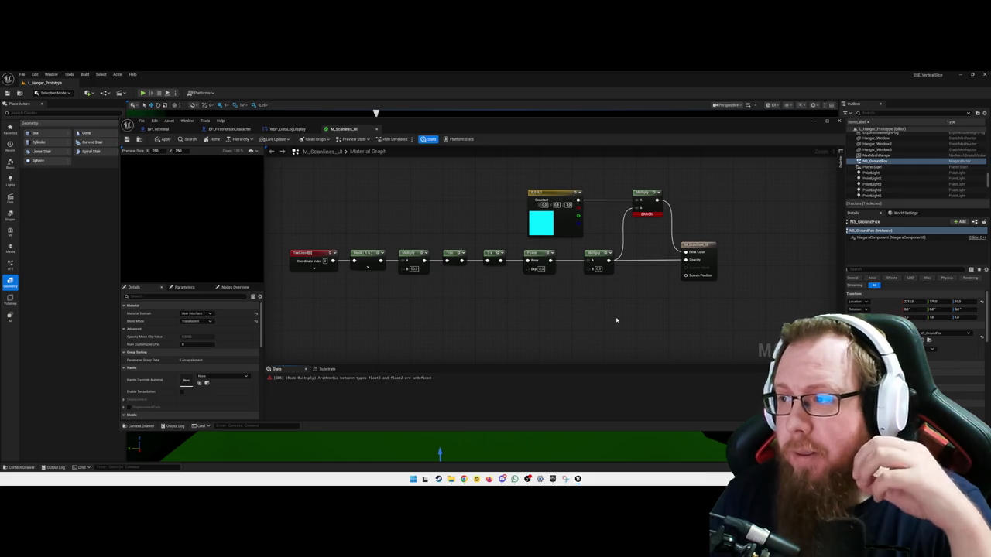